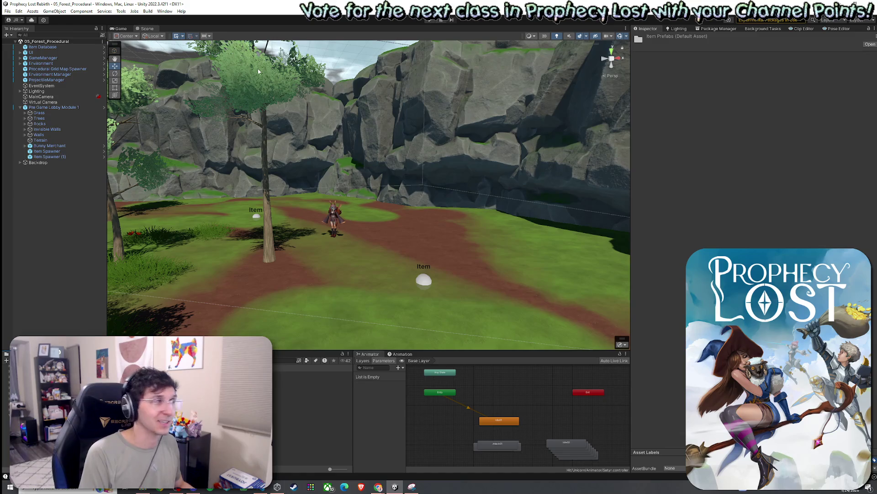
- Save the scene and place the Knights Broadsword and Shield ITEM on the forest path
{"action": "left_click", "coordinate": [7, 11]}
{"action": "left_click", "coordinate": [27, 44]}
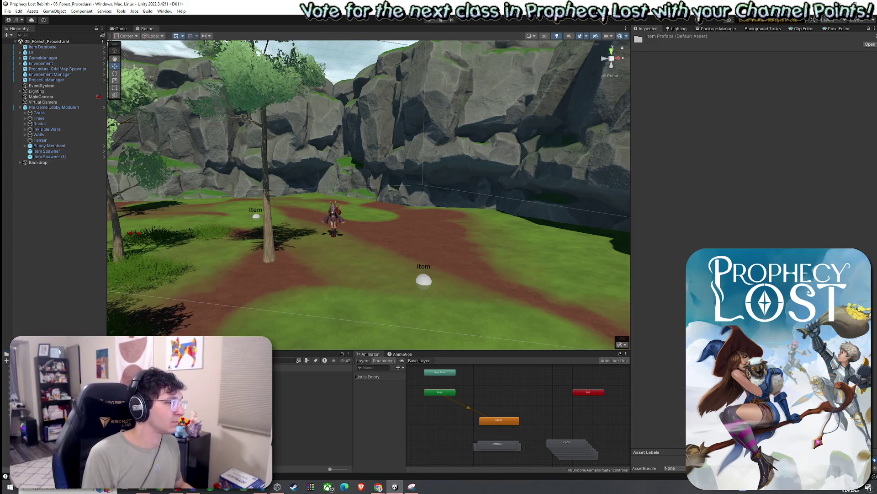
{"action": "left_click_drag", "start_coordinate": [311, 380], "coordinate": [371, 279]}
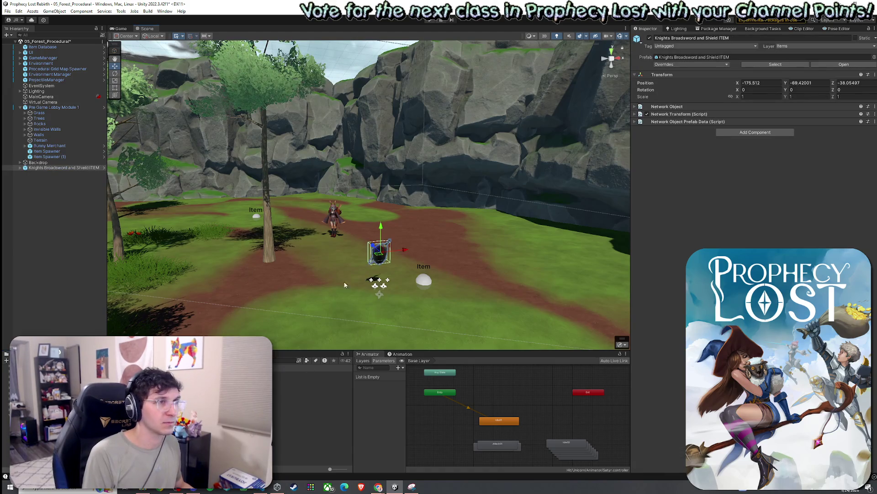
- Start playtesting the level from the Prophecy Lost title screen
{"action": "left_click", "coordinate": [8, 11]}
{"action": "key", "text": "Escape"}
{"action": "left_click", "coordinate": [441, 20]}
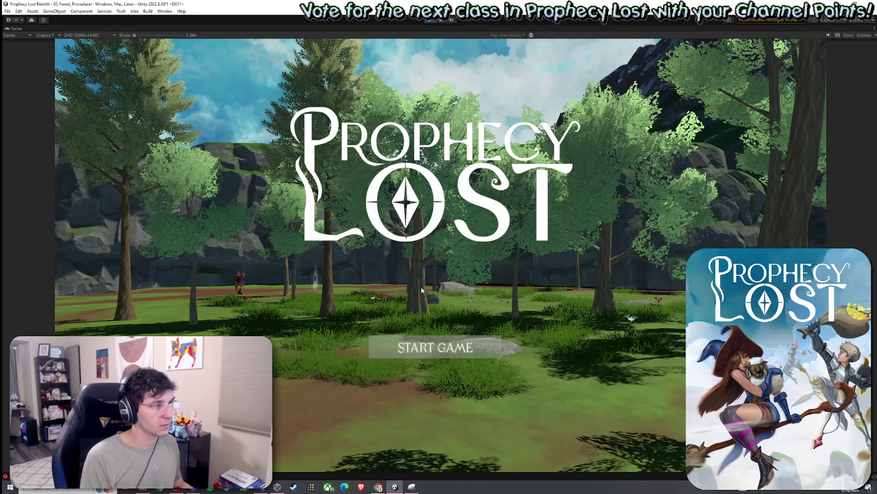
- Start a match with START GAME, play briefly in the forest, then exit Play mode with Ctrl+P
{"action": "left_click", "coordinate": [434, 349]}
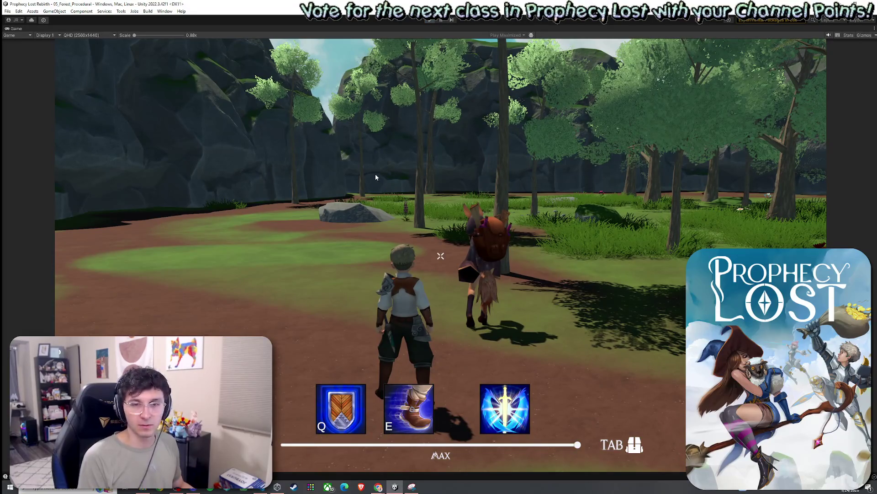
{"action": "key", "text": "ctrl+p"}
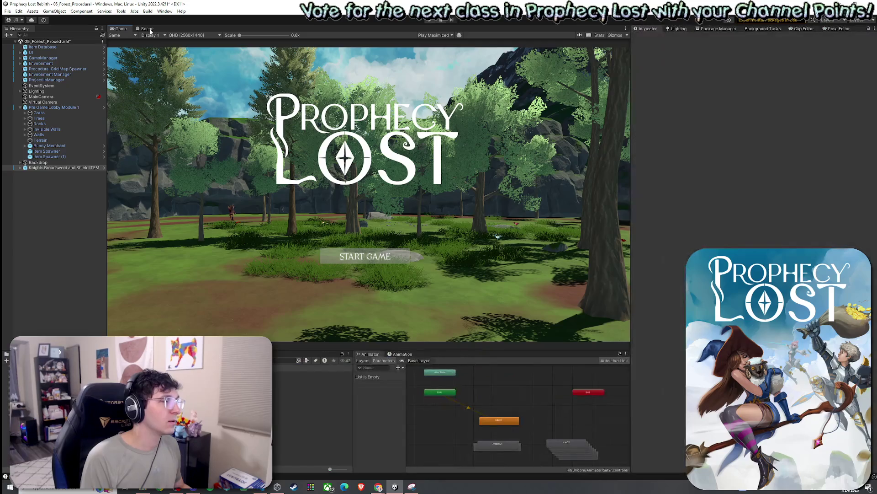
- Inspect the placed item's Network Transform, Network Object and ItemContainer child settings in the Scene view
{"action": "left_click", "coordinate": [150, 31]}
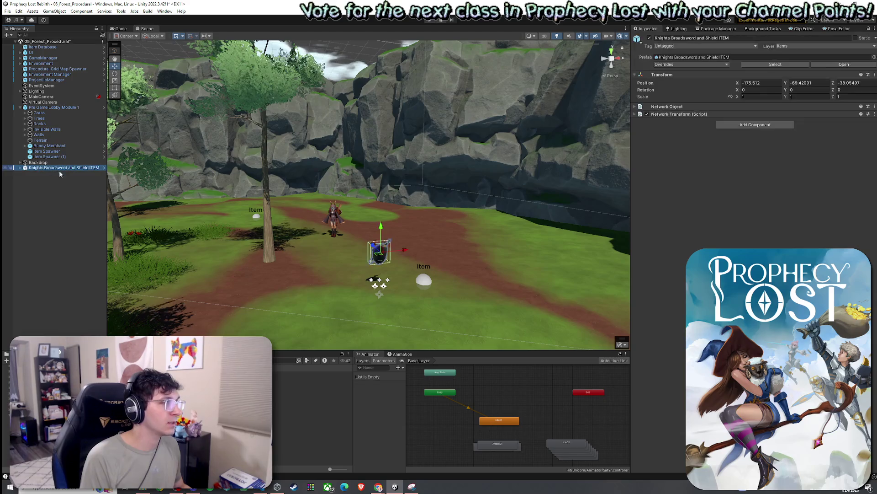
{"action": "left_click_drag", "start_coordinate": [312, 233], "coordinate": [307, 249]}
{"action": "scroll", "coordinate": [306, 265], "scroll_direction": "up", "scroll_amount": 3}
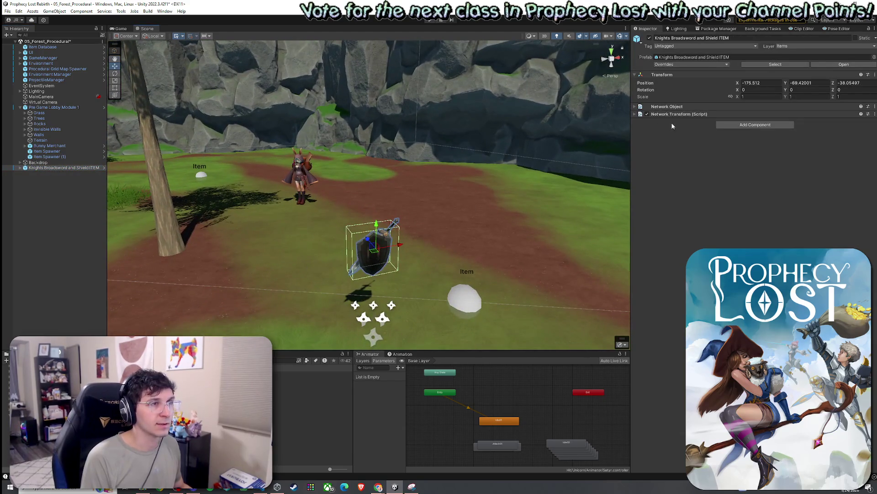
{"action": "left_click", "coordinate": [634, 113]}
{"action": "left_click", "coordinate": [635, 108]}
{"action": "mouse_move", "coordinate": [319, 205]}
{"action": "left_mouse_down"}
{"action": "mouse_move", "coordinate": [249, 195]}
{"action": "mouse_move", "coordinate": [186, 202]}
{"action": "mouse_move", "coordinate": [96, 178]}
{"action": "left_mouse_up"}
{"action": "left_click", "coordinate": [20, 167]}
{"action": "key", "text": "f"}
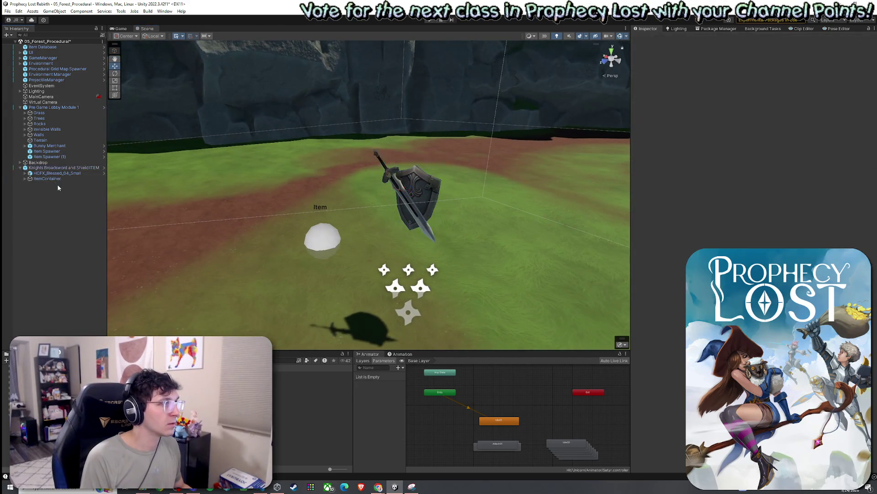
{"action": "left_click", "coordinate": [59, 178]}
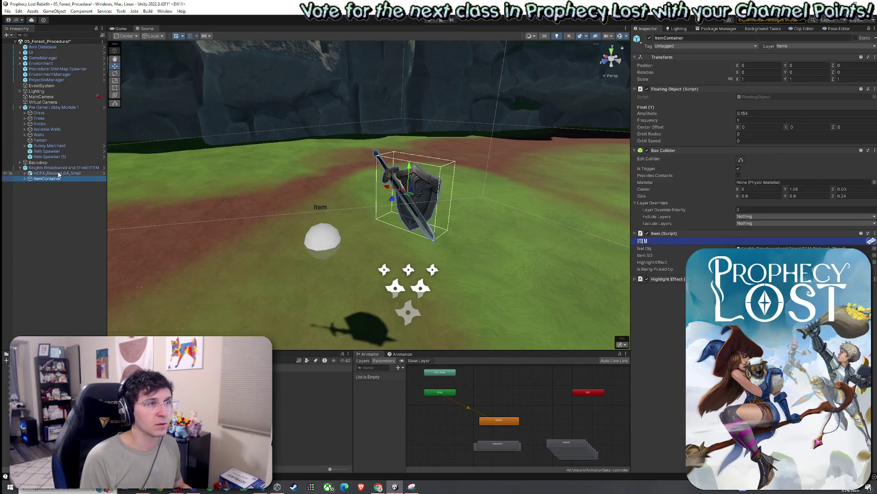
{"action": "left_click", "coordinate": [55, 168]}
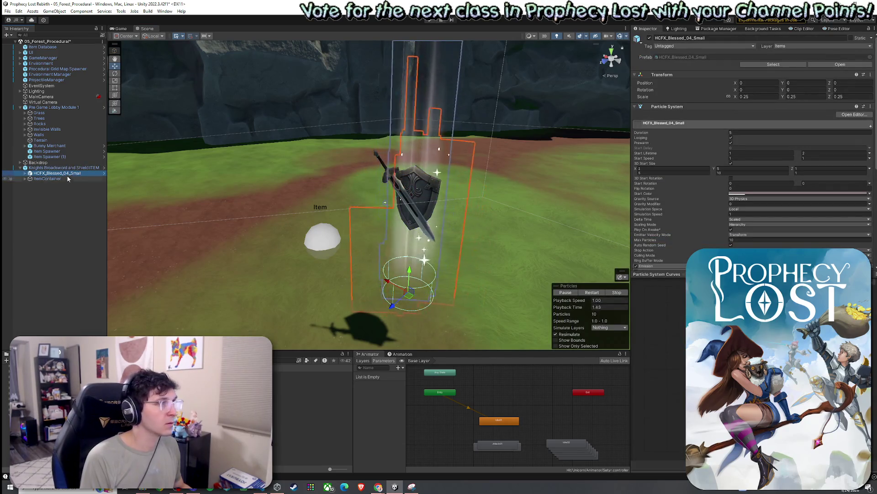
{"action": "scroll", "coordinate": [150, 194], "scroll_direction": "down", "scroll_amount": 5}
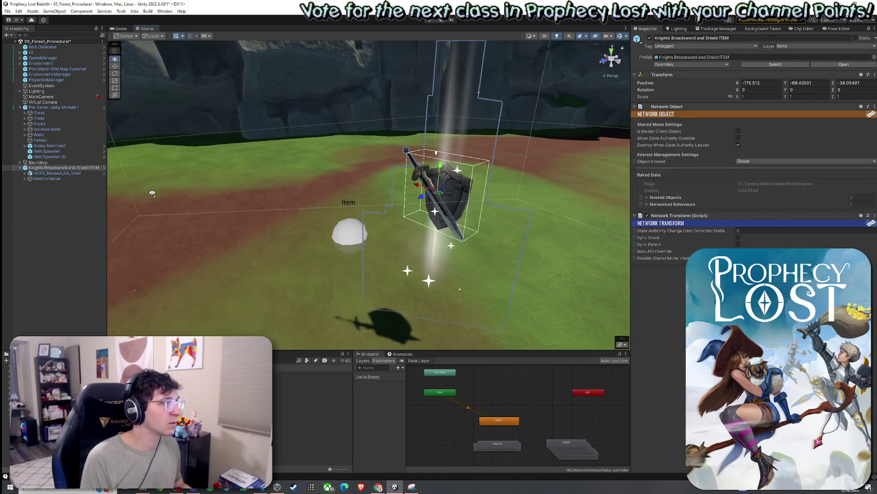
{"action": "key", "text": "f"}
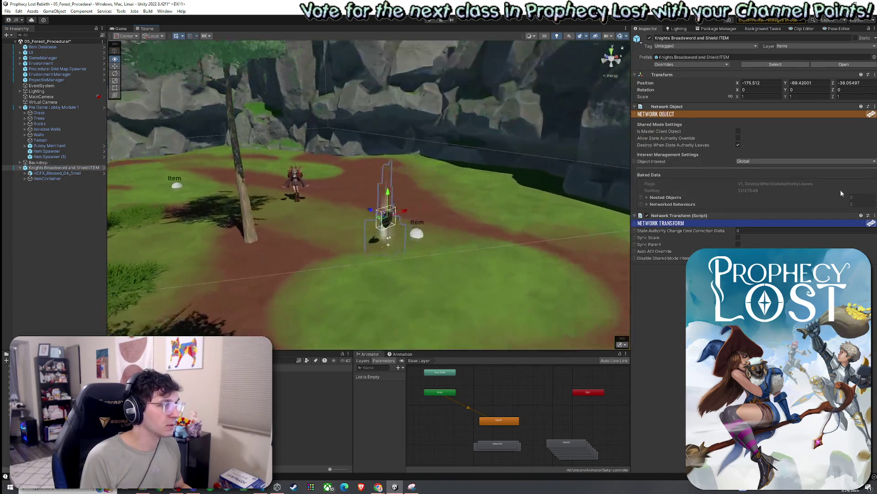
- Delete the Knights Broadsword and Shield ITEM and save the scene
{"action": "left_click", "coordinate": [61, 190]}
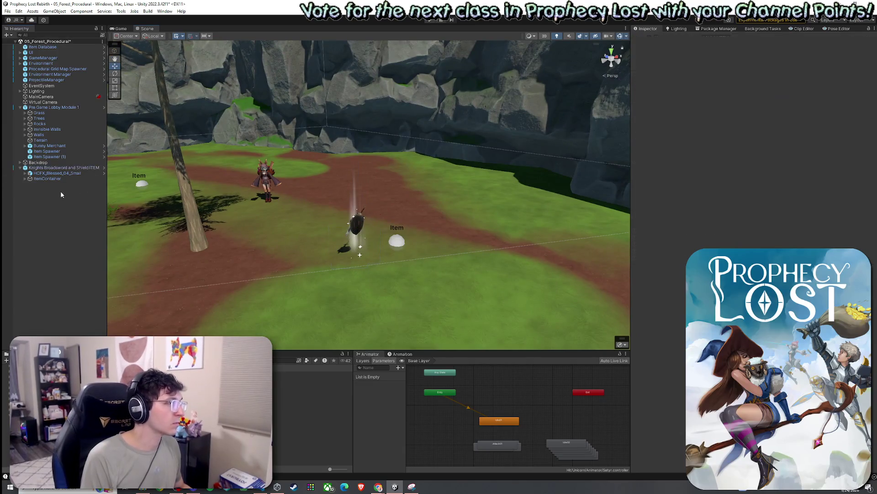
{"action": "key", "text": "ctrl+z"}
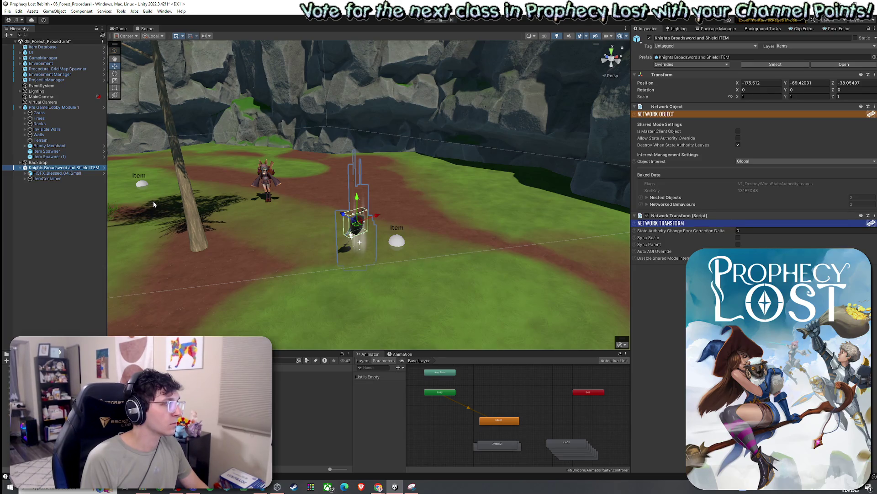
{"action": "key", "text": "Delete"}
{"action": "left_click", "coordinate": [7, 11]}
{"action": "left_click", "coordinate": [21, 45]}
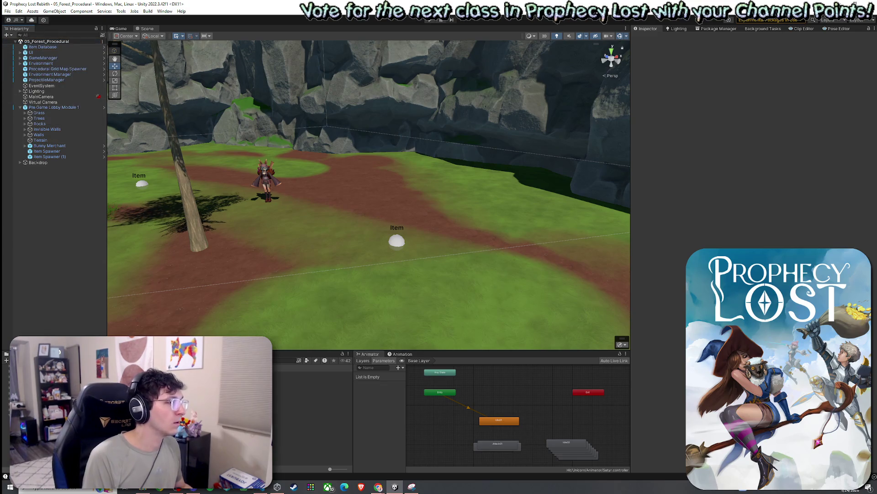
- Check the GameManager's Waitingfor Players Time setting
{"action": "left_click", "coordinate": [42, 64]}
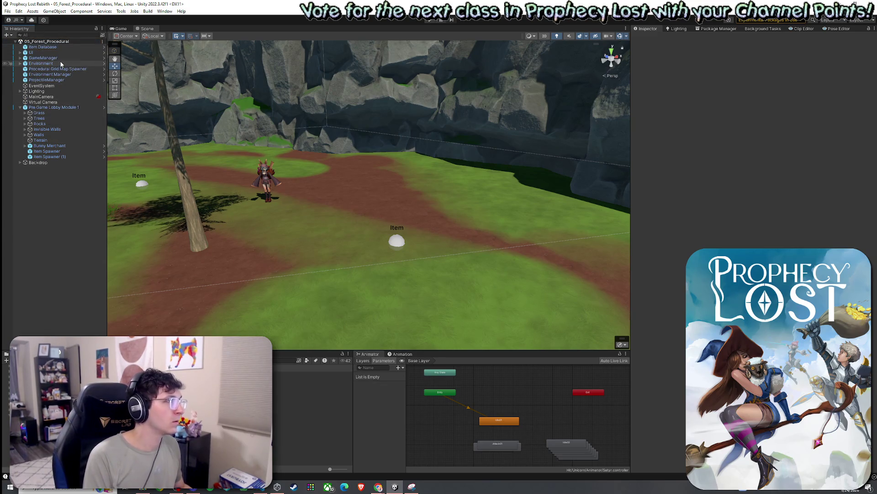
{"action": "left_click", "coordinate": [43, 58]}
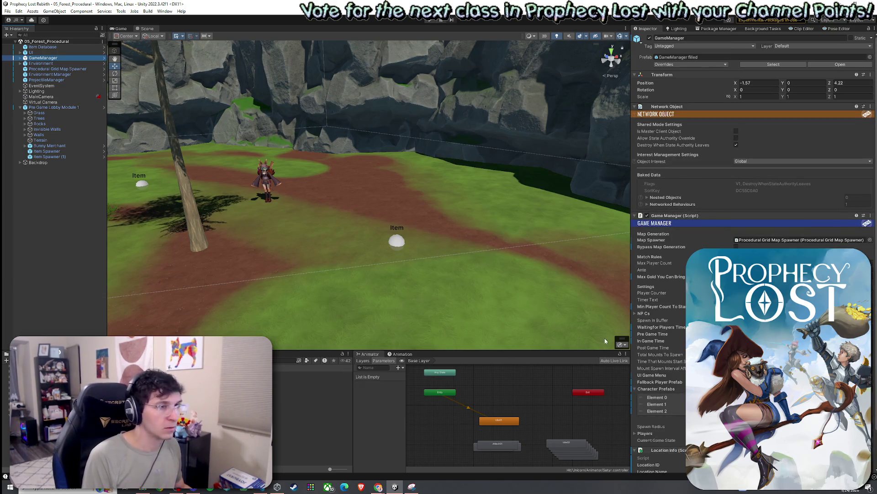
{"action": "left_click", "coordinate": [661, 326]}
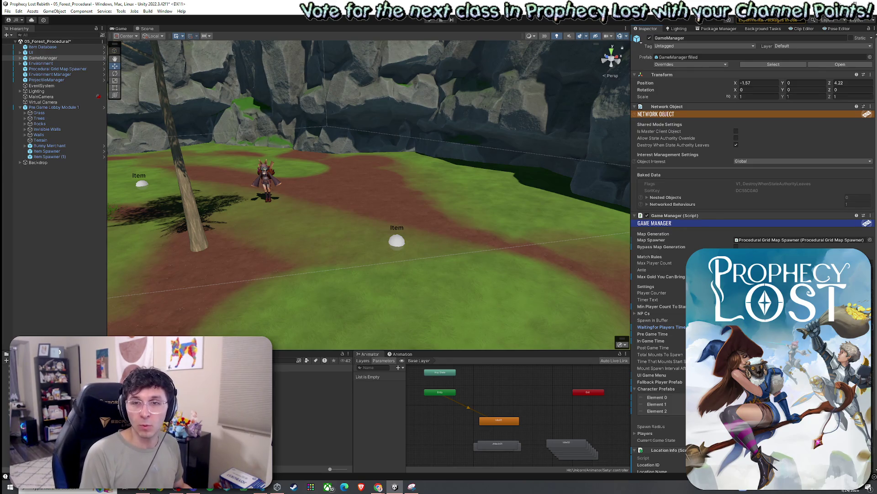
- Save the forest scene and search the project assets for 'item'
{"action": "right_click", "coordinate": [46, 41]}
{"action": "left_click", "coordinate": [28, 44]}
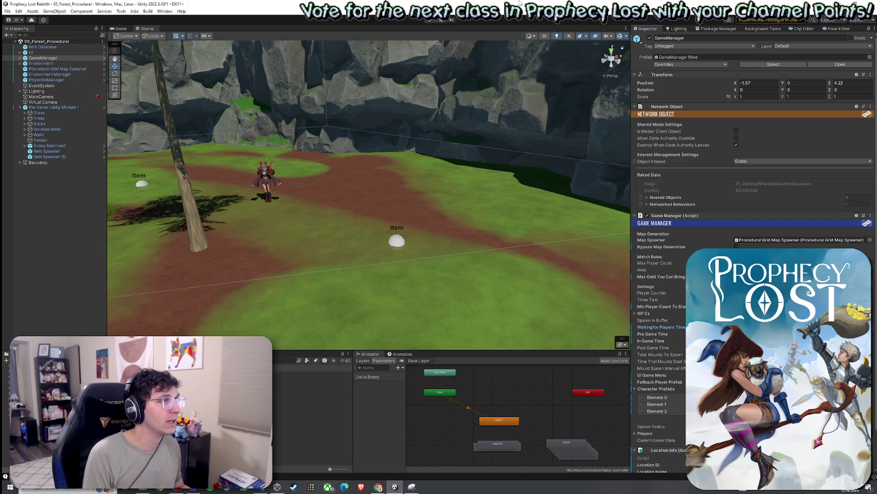
{"action": "left_click", "coordinate": [7, 11]}
{"action": "left_click", "coordinate": [18, 44]}
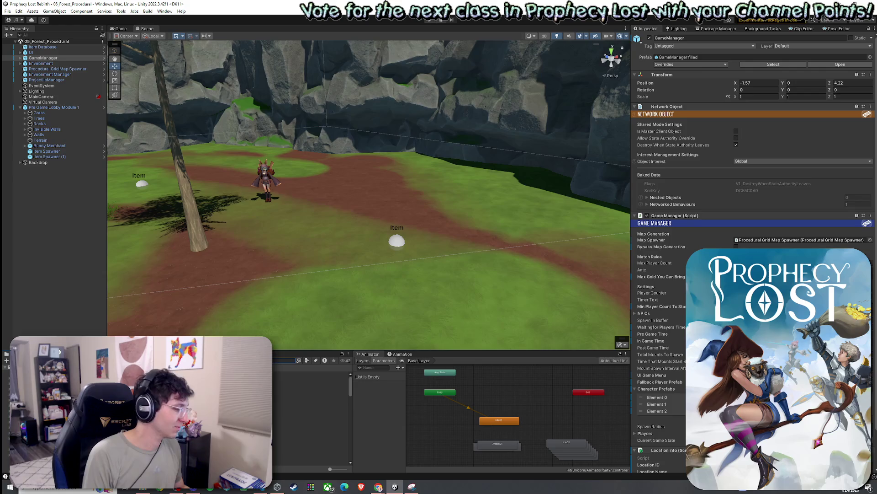
{"action": "type", "text": "item"}
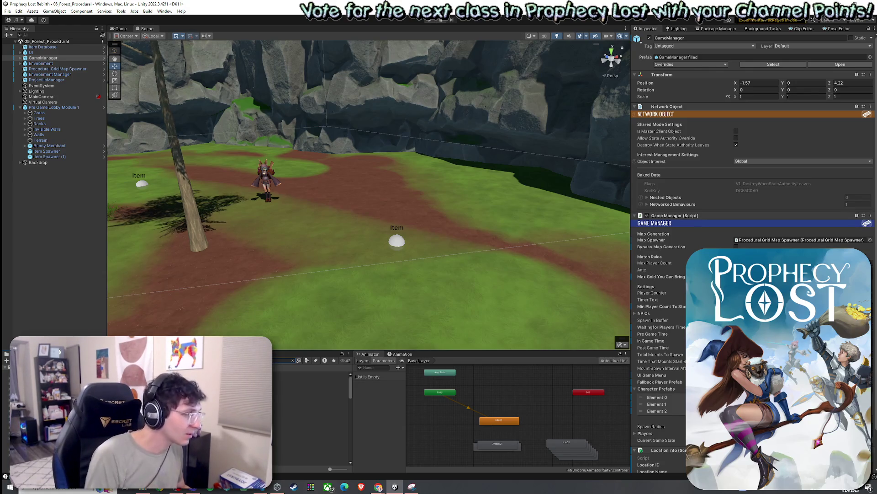
{"action": "scroll", "coordinate": [311, 412], "scroll_direction": "down", "scroll_amount": 10}
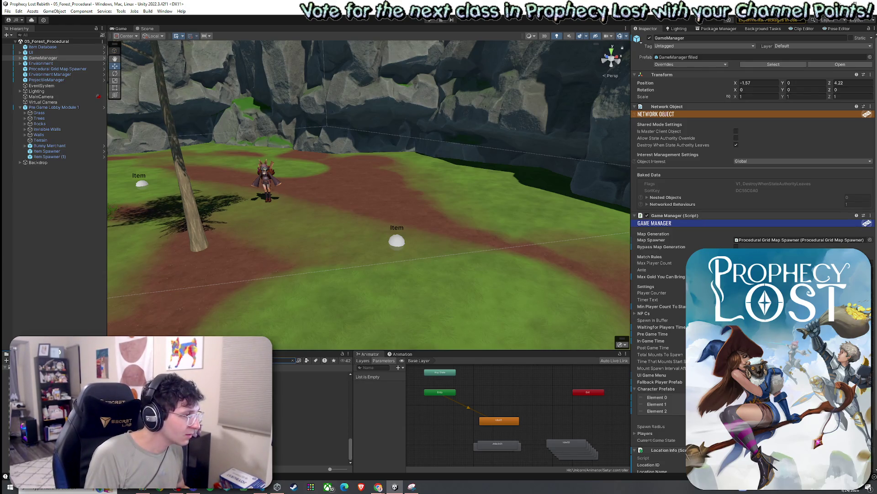
- Filter the asset results to prefabs and open Corner Module 1 and Cross Module 1
{"action": "left_click", "coordinate": [306, 361]}
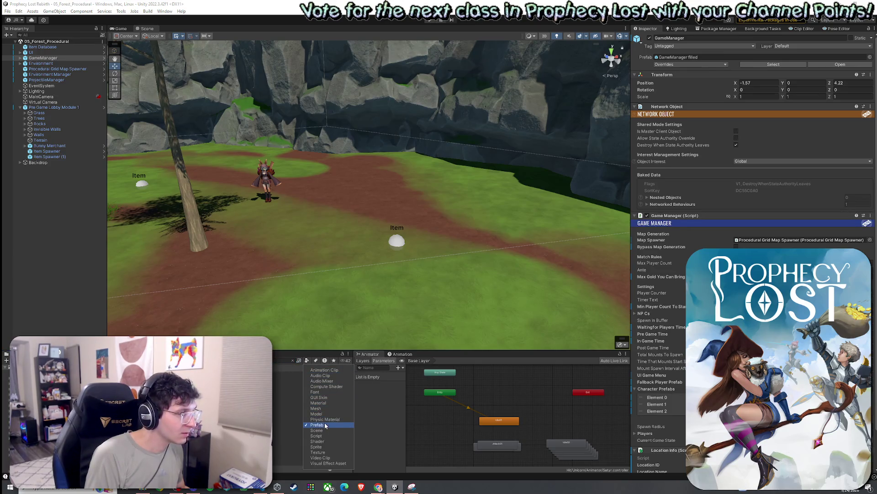
{"action": "left_click", "coordinate": [311, 385]}
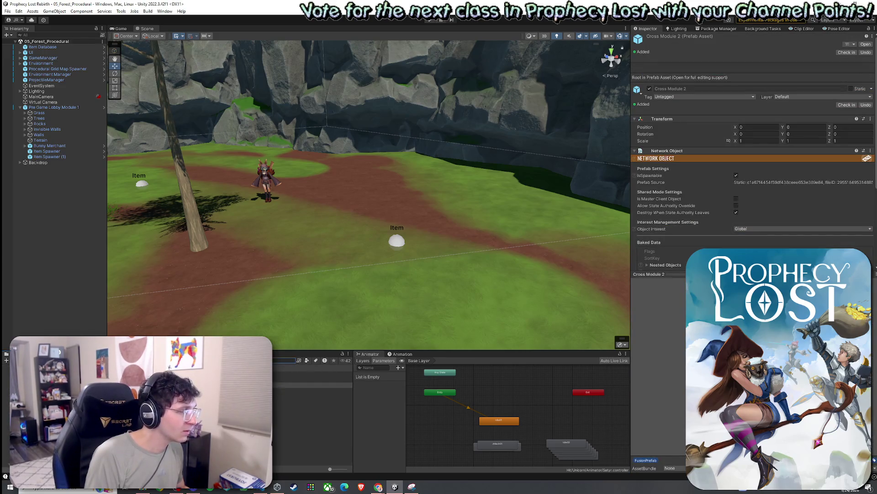
{"action": "double_click", "coordinate": [311, 373]}
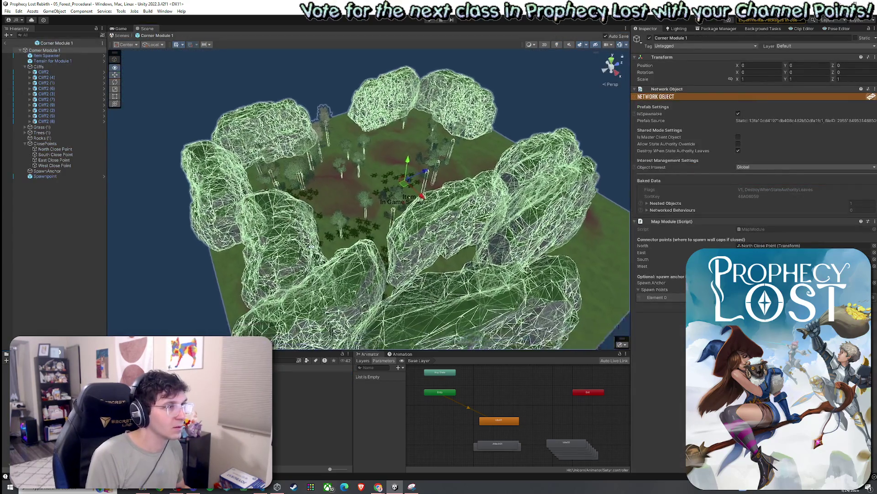
{"action": "scroll", "coordinate": [290, 294], "scroll_direction": "up", "scroll_amount": 10}
{"action": "double_click", "coordinate": [311, 379]}
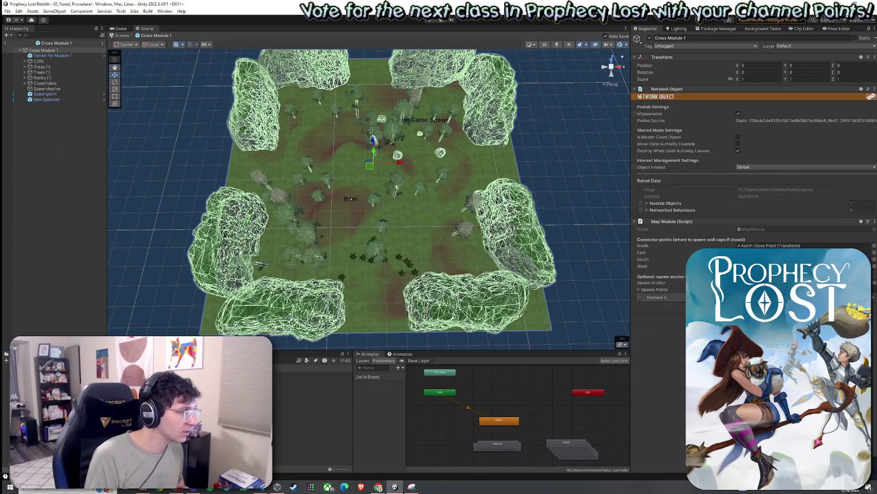
- Open the Dead End, Straight Corridor and TJunction Module 1 prefabs, then return to the forest scene
{"action": "double_click", "coordinate": [311, 390]}
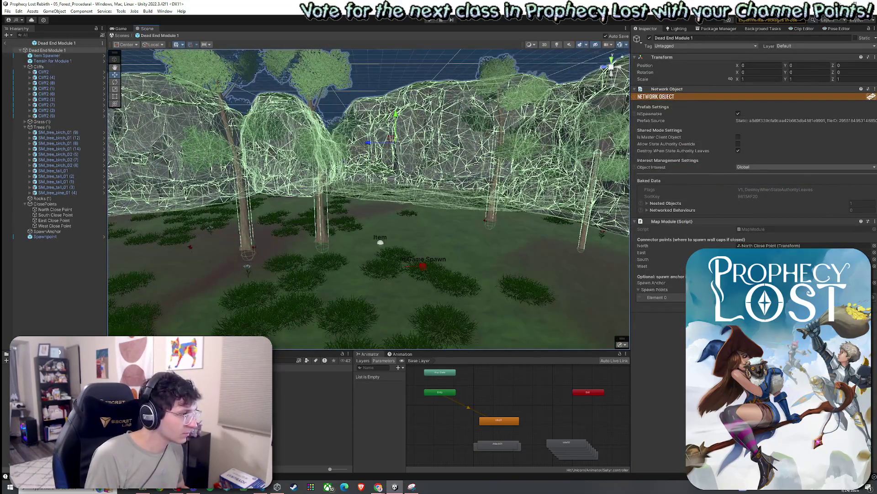
{"action": "double_click", "coordinate": [311, 406]}
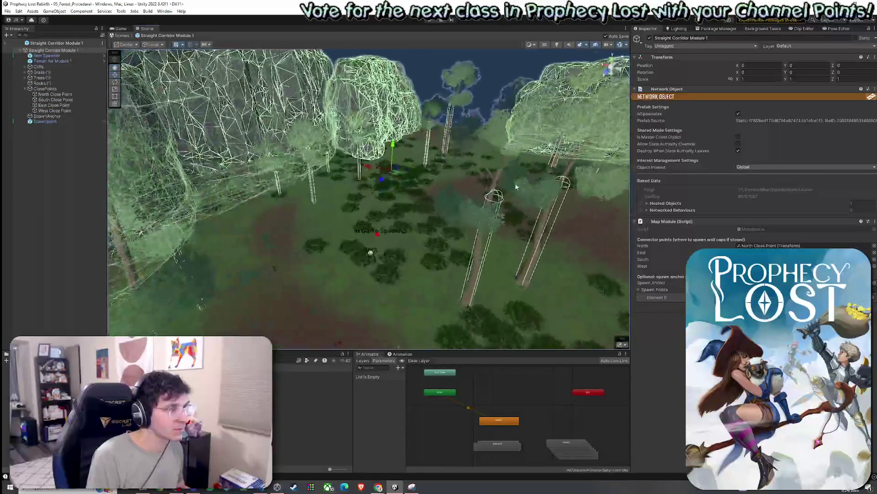
{"action": "double_click", "coordinate": [311, 412]}
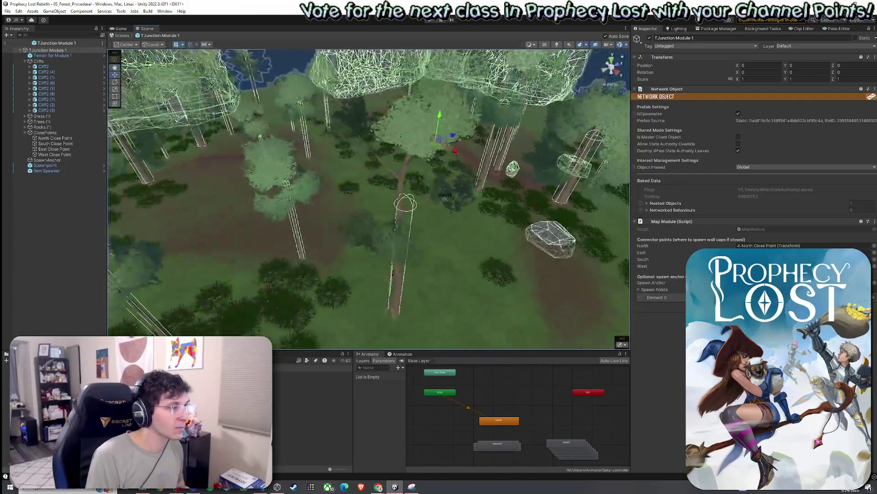
{"action": "double_click", "coordinate": [311, 406]}
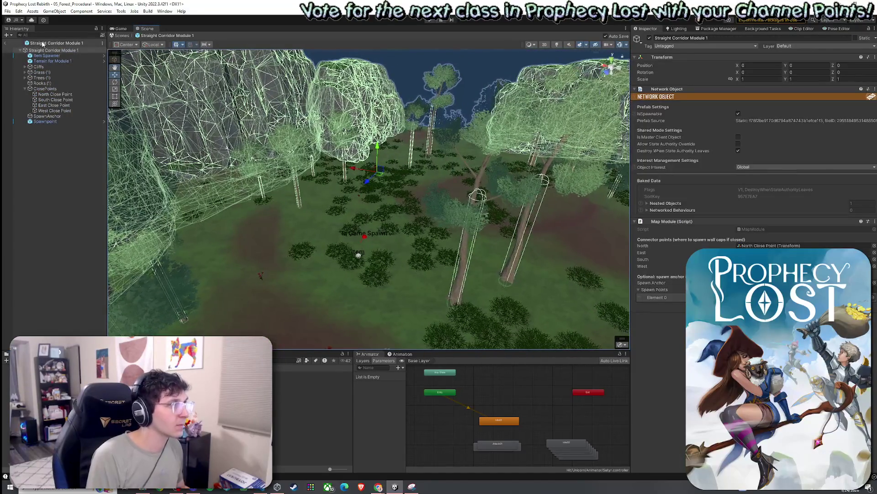
{"action": "left_click", "coordinate": [7, 45]}
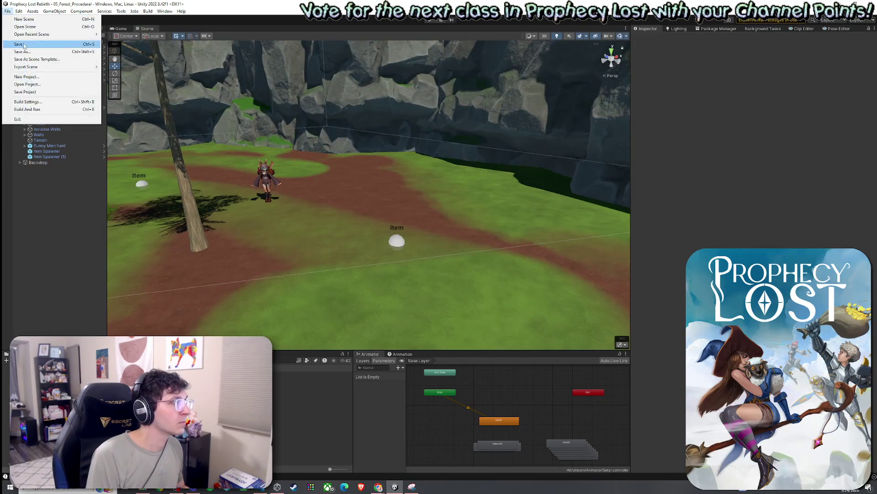
- From the Game view, playtest the forest level through START GAME, then stop
{"action": "left_click", "coordinate": [117, 30]}
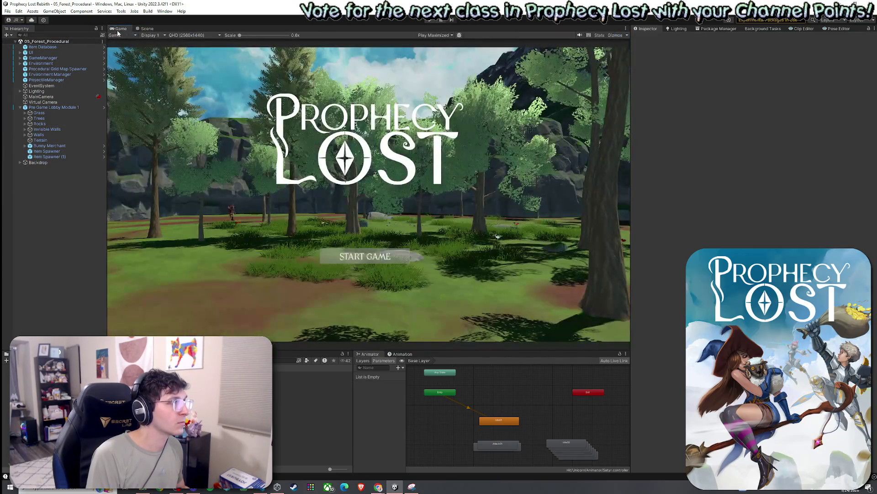
{"action": "left_click", "coordinate": [7, 11]}
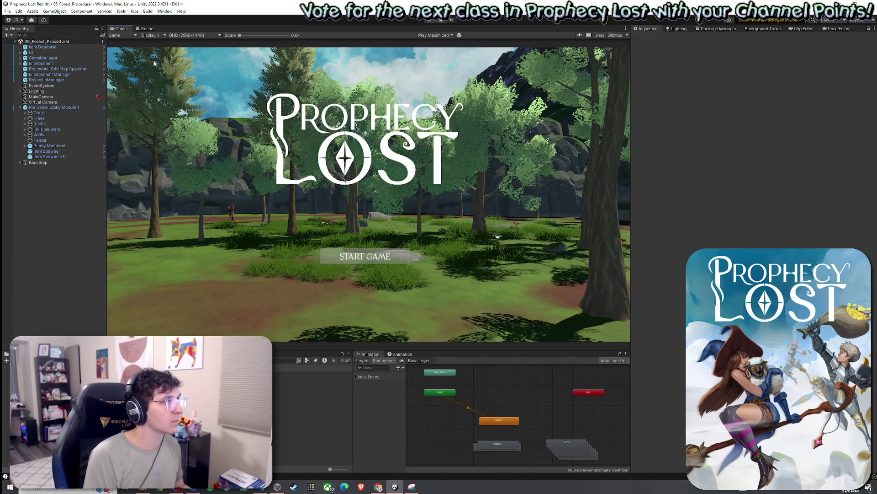
{"action": "key", "text": "ctrl+p"}
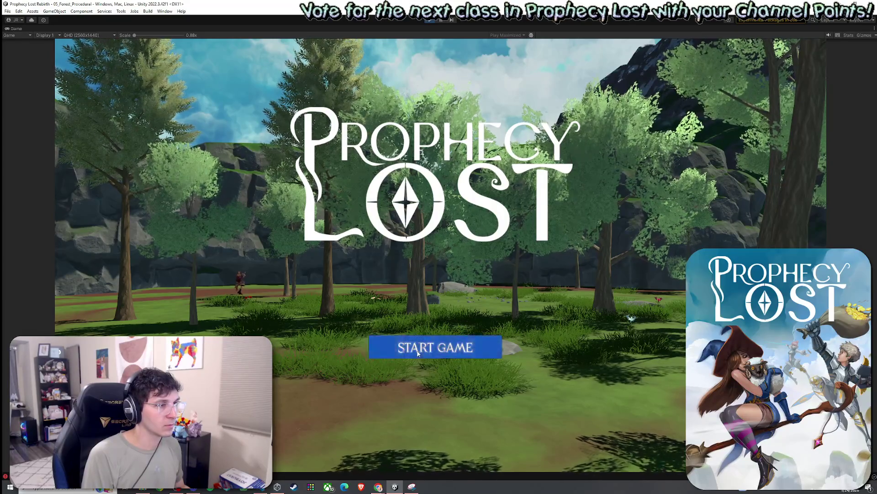
{"action": "left_click", "coordinate": [417, 353]}
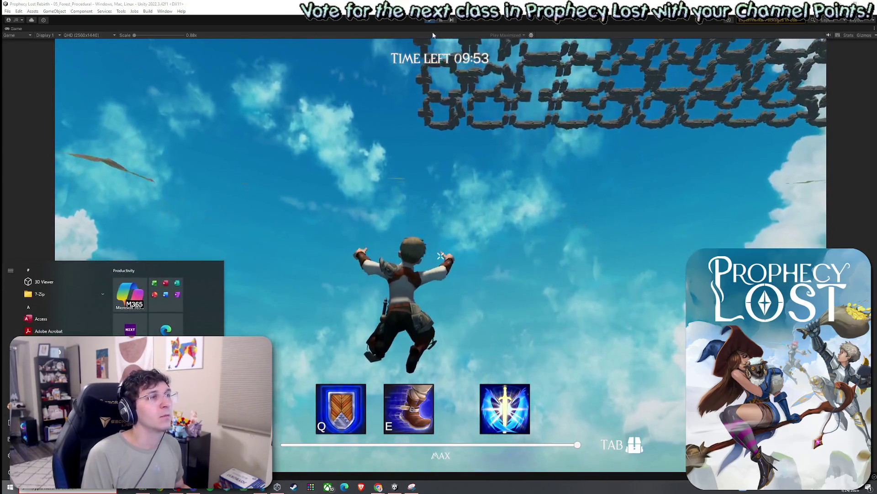
{"action": "key", "text": "ctrl+p"}
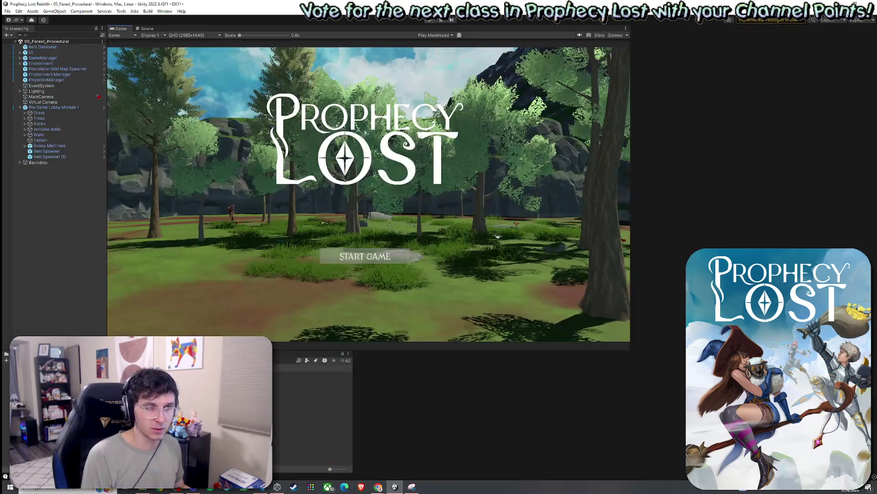
- Save the scene and start a second playtest match from the title screen
{"action": "left_click", "coordinate": [7, 11]}
{"action": "left_click", "coordinate": [18, 44]}
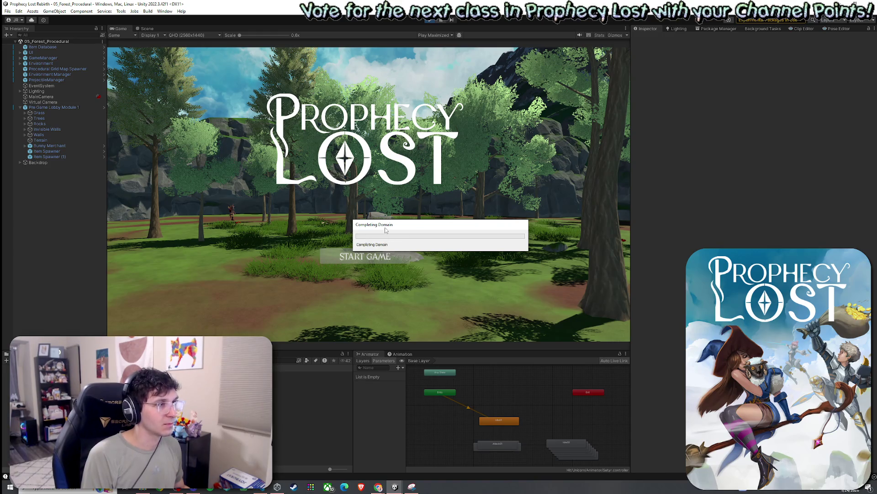
{"action": "key", "text": "ctrl+p"}
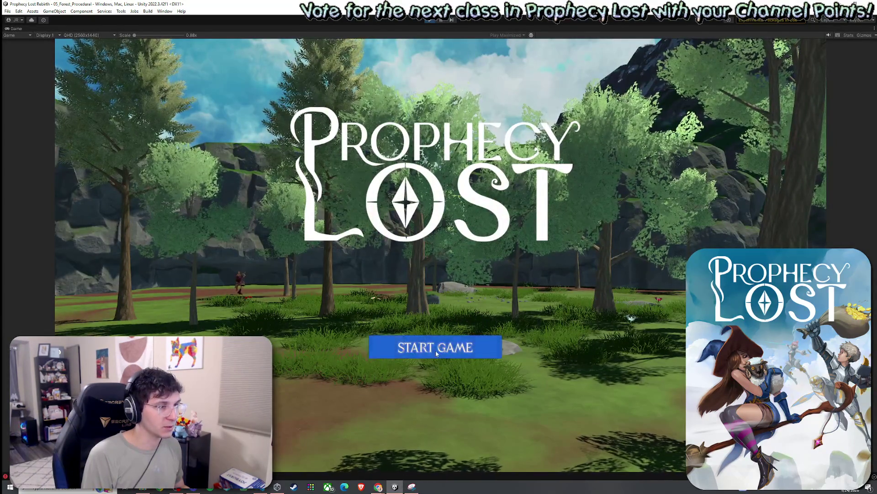
{"action": "left_click", "coordinate": [437, 352]}
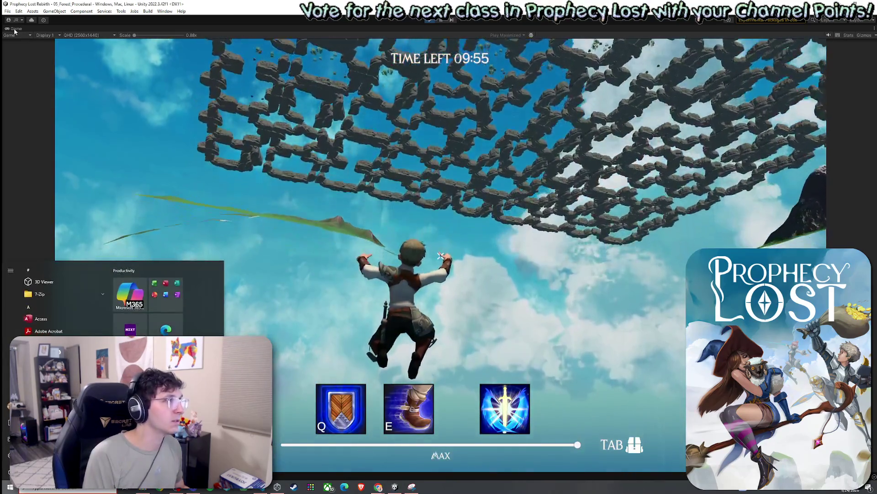
- Restore the full editor layout during play and inspect the player's ragdoll object
{"action": "key", "text": "shift+space"}
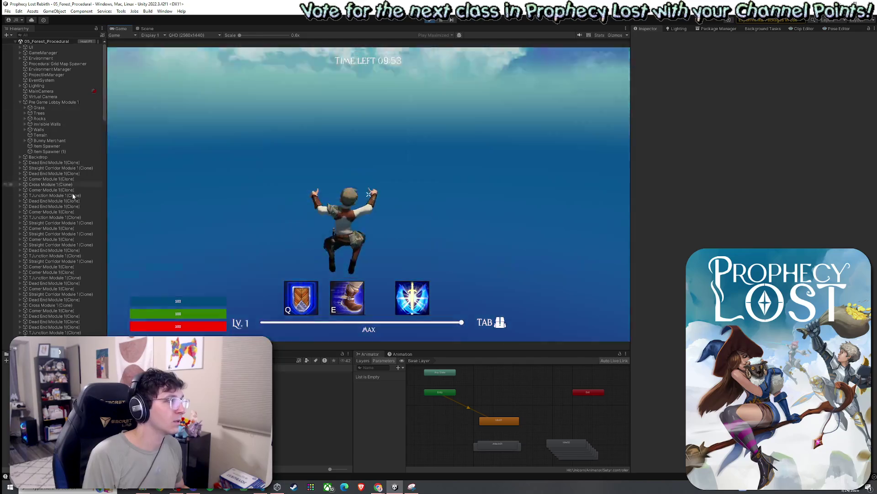
{"action": "scroll", "coordinate": [84, 266], "scroll_direction": "down", "scroll_amount": 15}
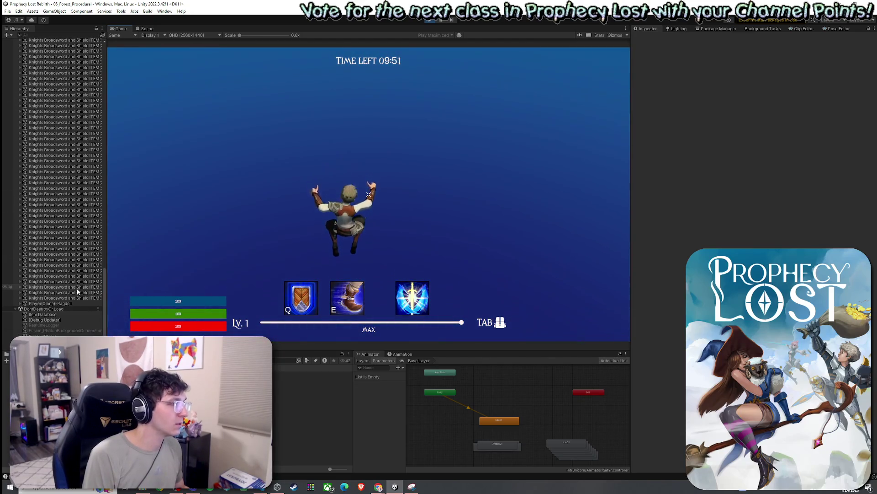
{"action": "left_click", "coordinate": [97, 303]}
{"action": "left_click_drag", "start_coordinate": [105, 297], "coordinate": [120, 66]}
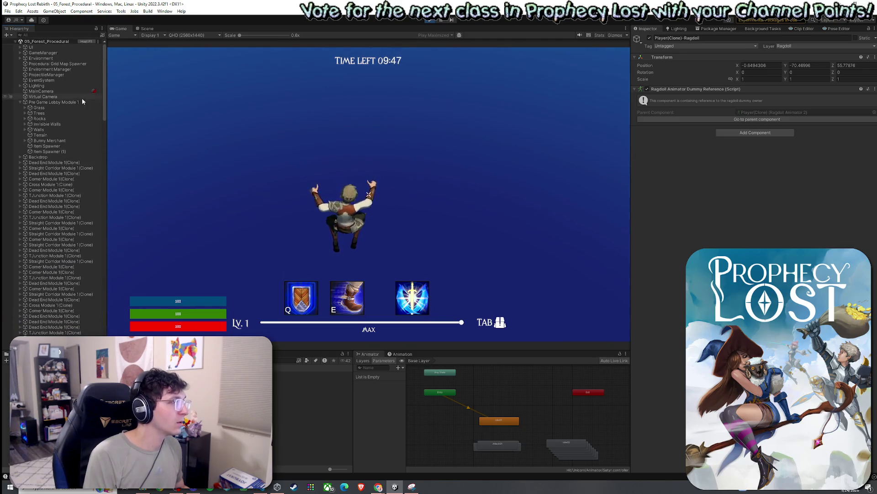
{"action": "scroll", "coordinate": [53, 166], "scroll_direction": "down", "scroll_amount": 10}
{"action": "scroll", "coordinate": [53, 167], "scroll_direction": "down", "scroll_amount": 10}
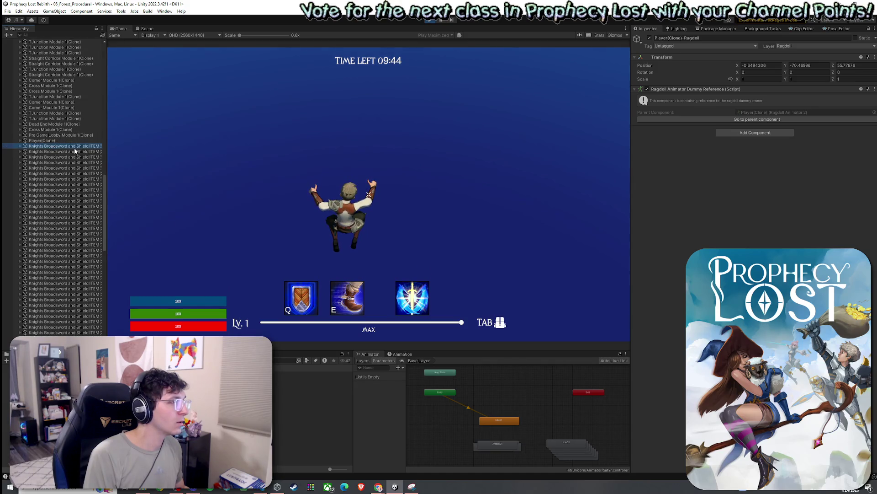
- Set Player(Clone)'s Transform Position Y to 0, then stop the playtest
{"action": "left_click", "coordinate": [64, 140]}
{"action": "left_click", "coordinate": [808, 66]}
{"action": "type", "text": "0"}
{"action": "key", "text": "Return"}
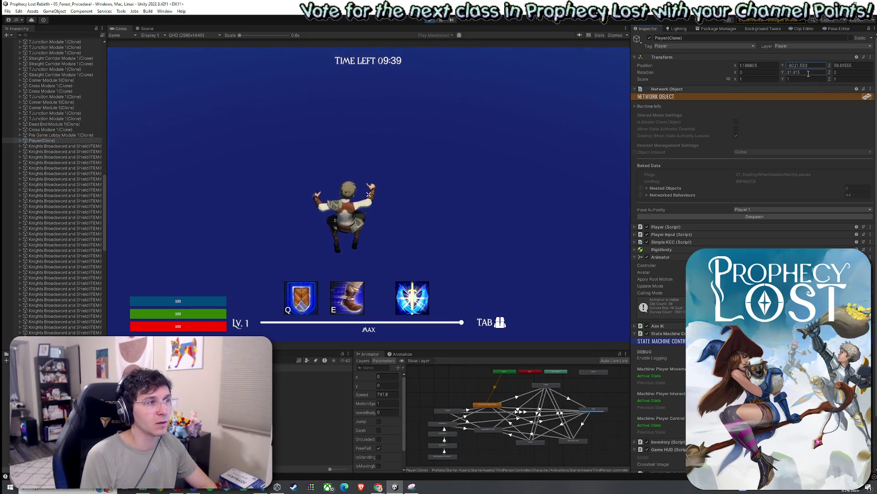
{"action": "type", "text": "05.21"}
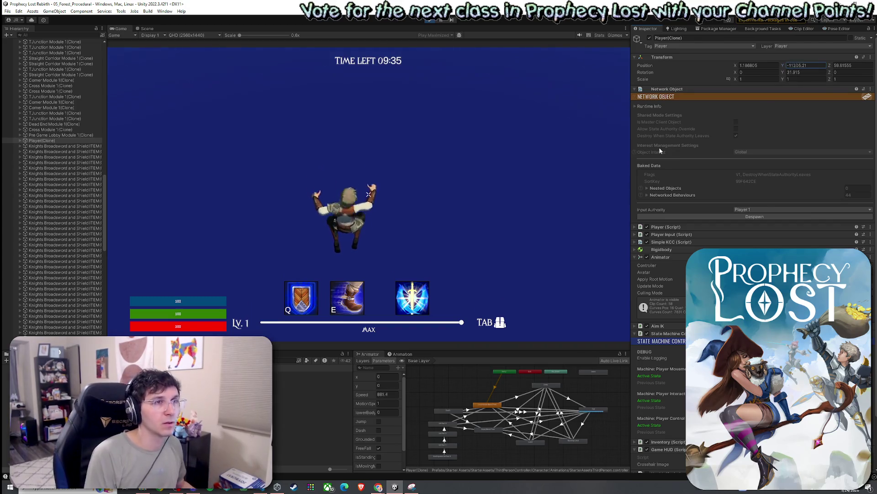
{"action": "left_click", "coordinate": [42, 141]}
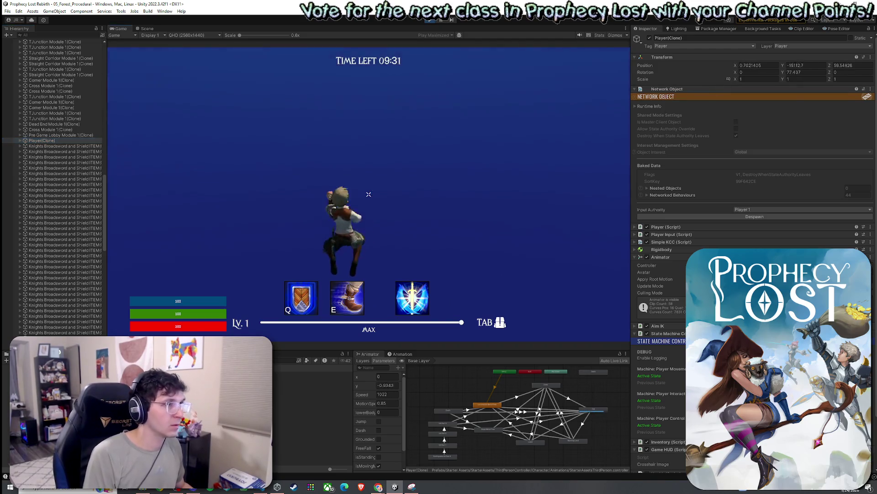
{"action": "key", "text": "super"}
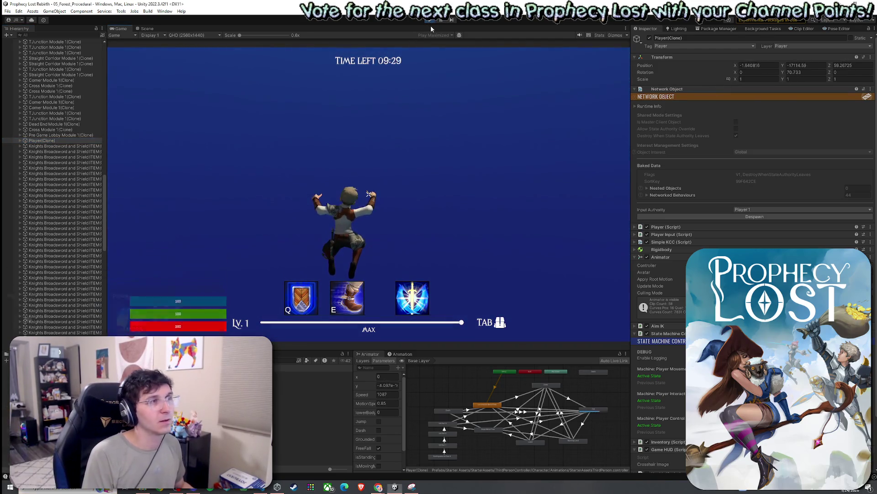
{"action": "left_click", "coordinate": [430, 21]}
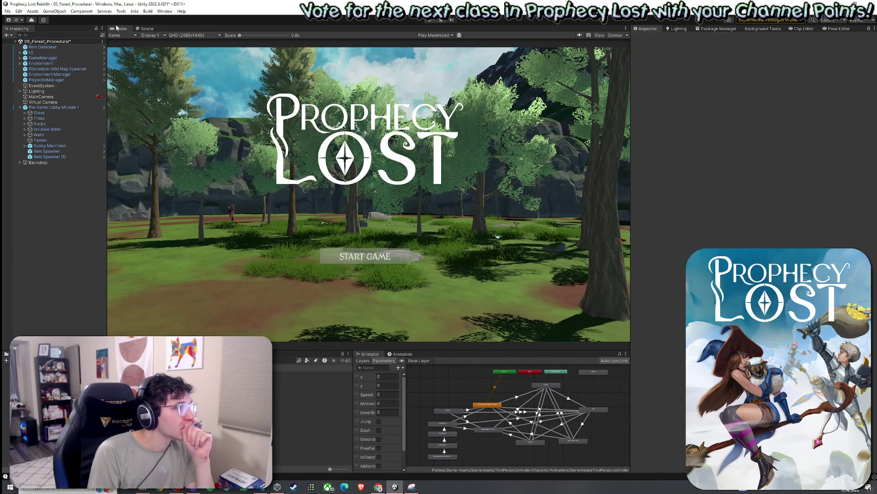
- Save the scene and open 02_Test Scene from the Scenes folder
{"action": "left_click", "coordinate": [146, 29]}
{"action": "left_click", "coordinate": [8, 11]}
{"action": "left_click", "coordinate": [29, 47]}
{"action": "scroll", "coordinate": [183, 416], "scroll_direction": "down", "scroll_amount": 10}
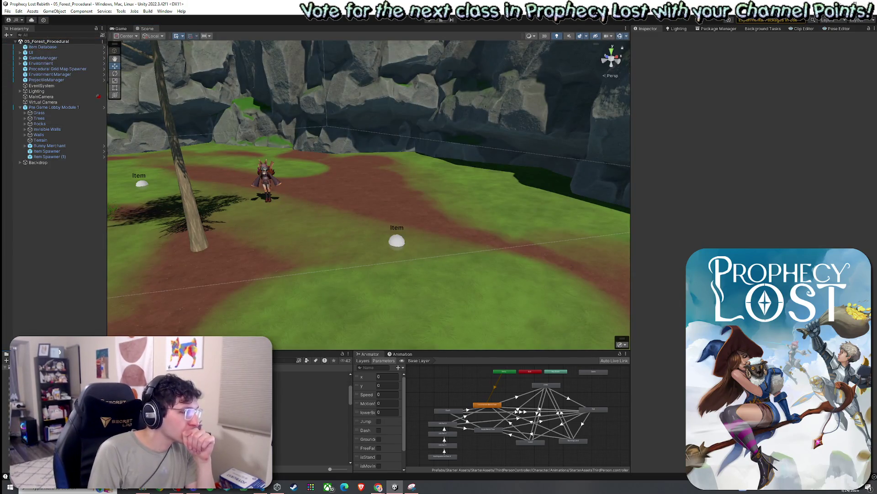
{"action": "left_click", "coordinate": [310, 431]}
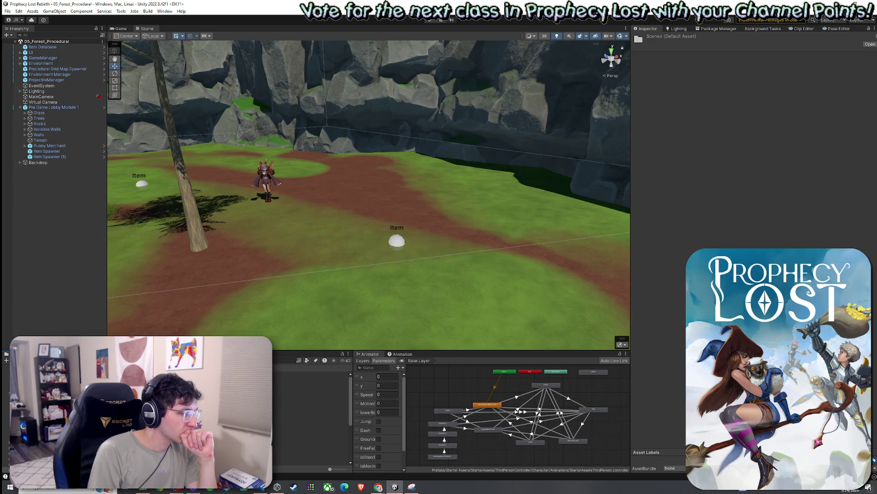
{"action": "left_click", "coordinate": [311, 423]}
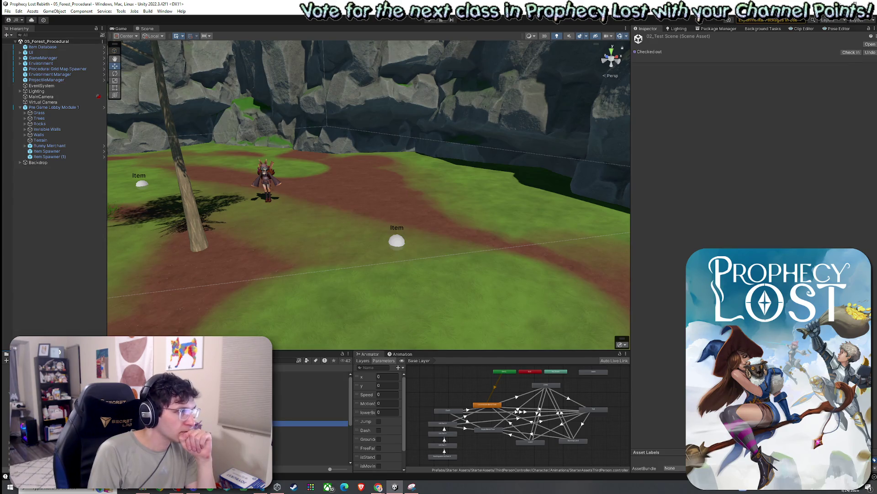
{"action": "double_click", "coordinate": [311, 423]}
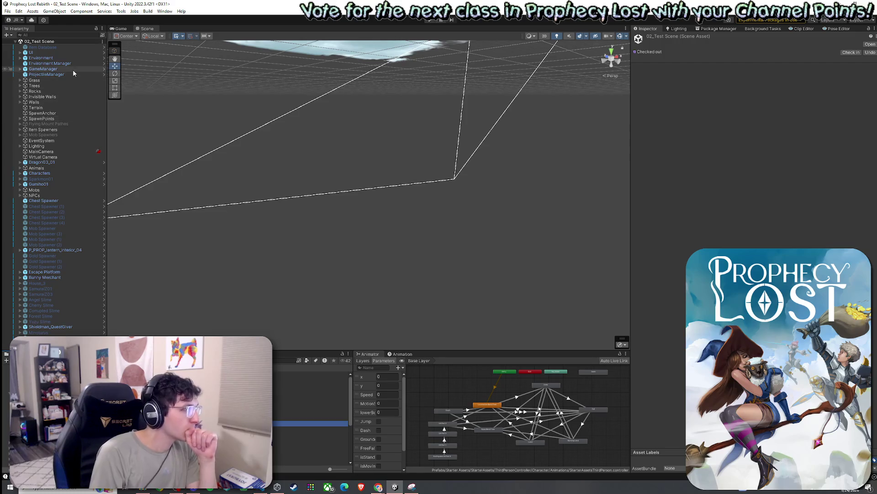
- Inspect ProjectileManager and Gumiho01, then deactivate the Characters, Mobs and NPCs groups
{"action": "left_click", "coordinate": [73, 74]}
{"action": "double_click", "coordinate": [53, 74]}
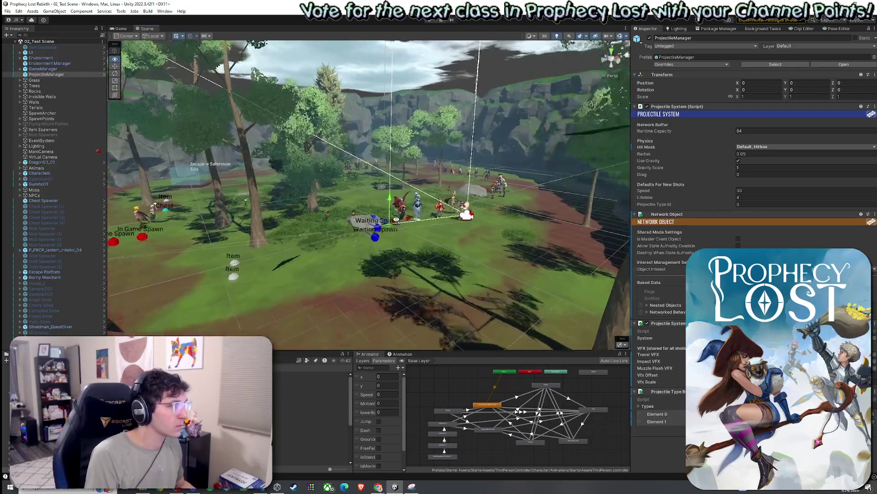
{"action": "left_click", "coordinate": [59, 184]}
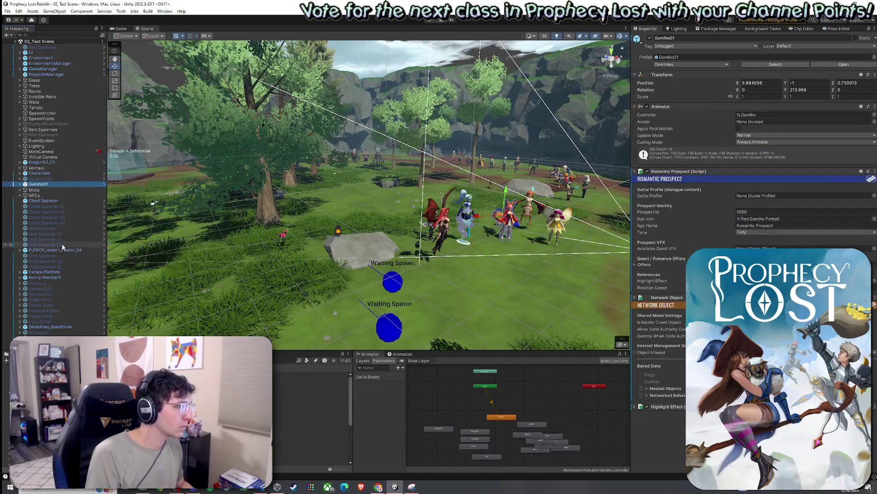
{"action": "left_click", "coordinate": [46, 173]}
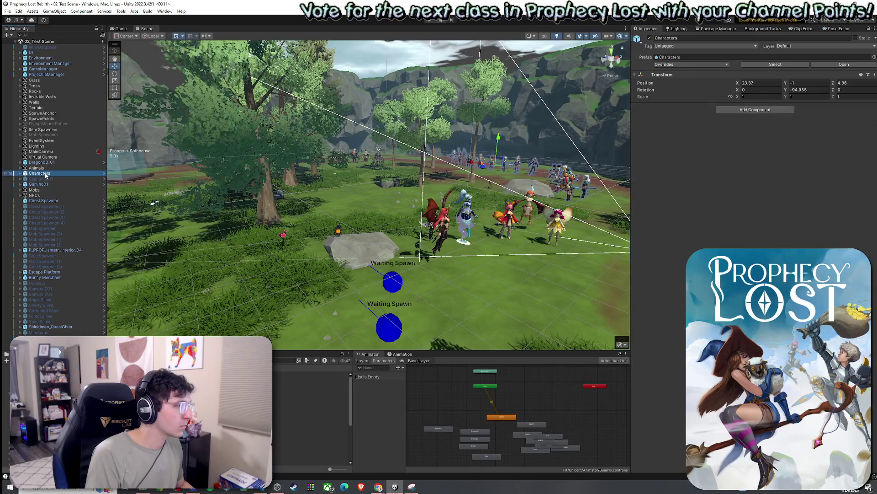
{"action": "left_click", "coordinate": [649, 38]}
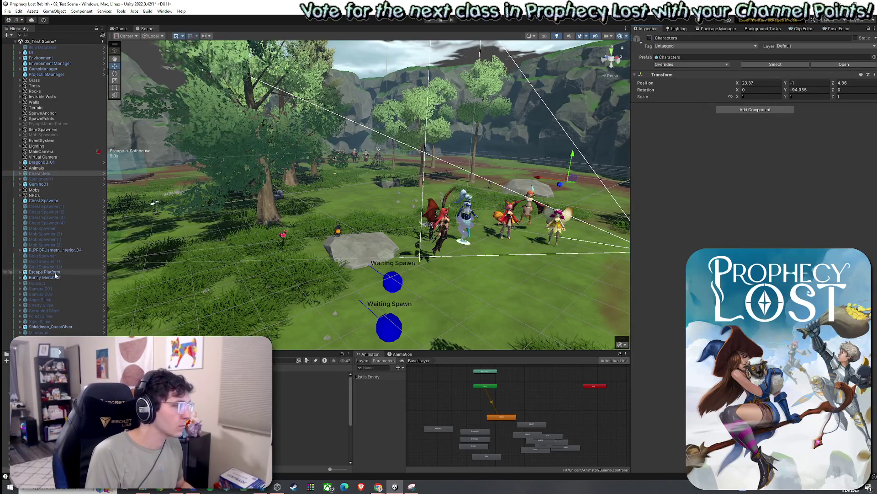
{"action": "left_click", "coordinate": [37, 190]}
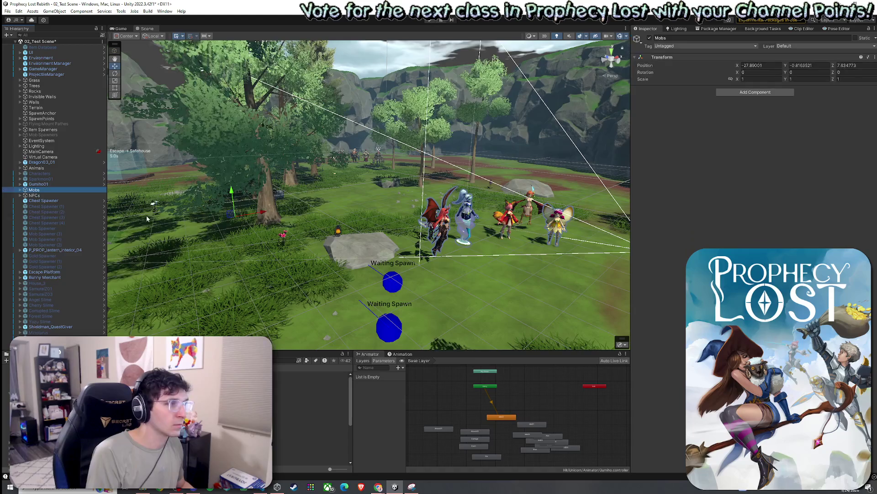
{"action": "left_click", "coordinate": [35, 195], "text": "ctrl"}
{"action": "left_click", "coordinate": [649, 38]}
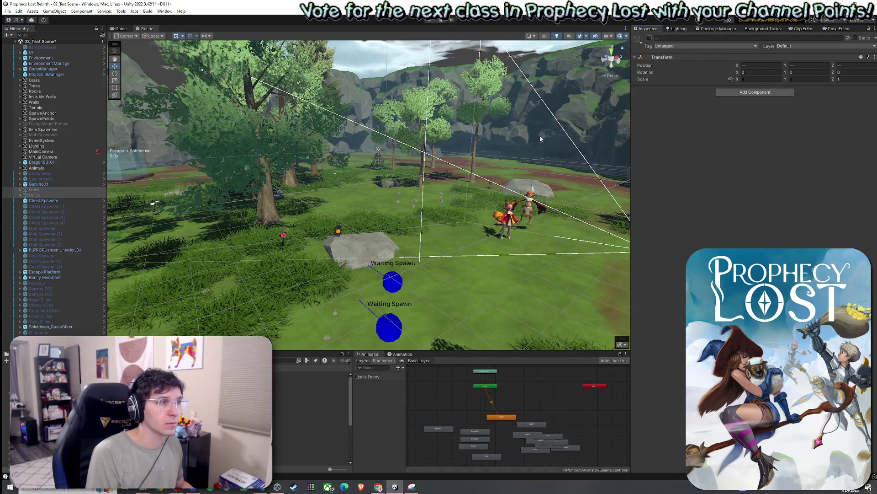
{"action": "key", "text": "f"}
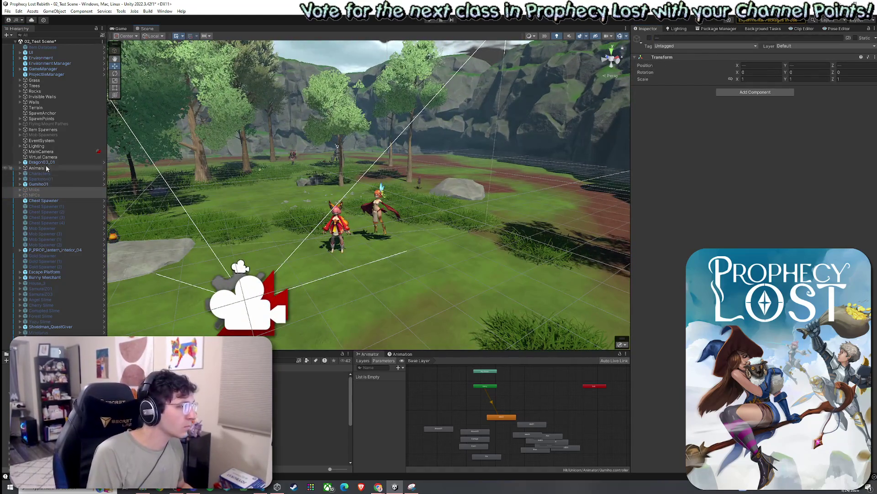
- Deactivate the Harpy03 character under GameManager and start playing the game
{"action": "left_click", "coordinate": [43, 69]}
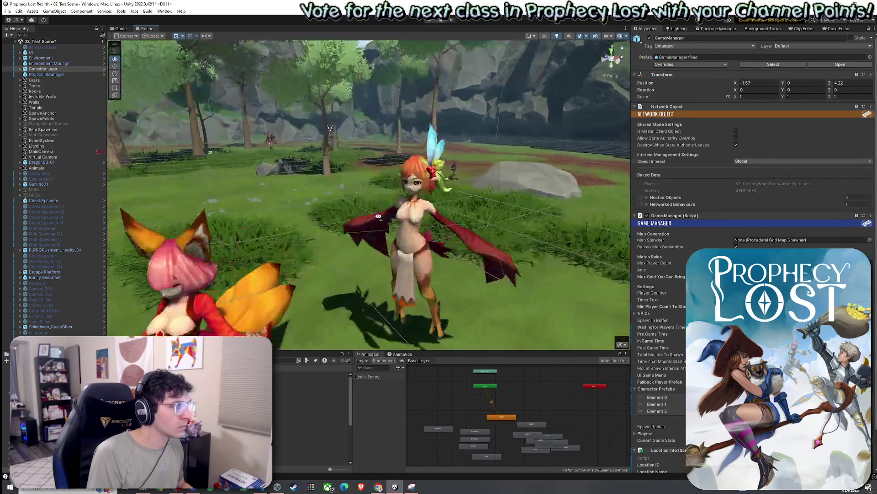
{"action": "left_click", "coordinate": [412, 229]}
{"action": "left_click", "coordinate": [437, 236]}
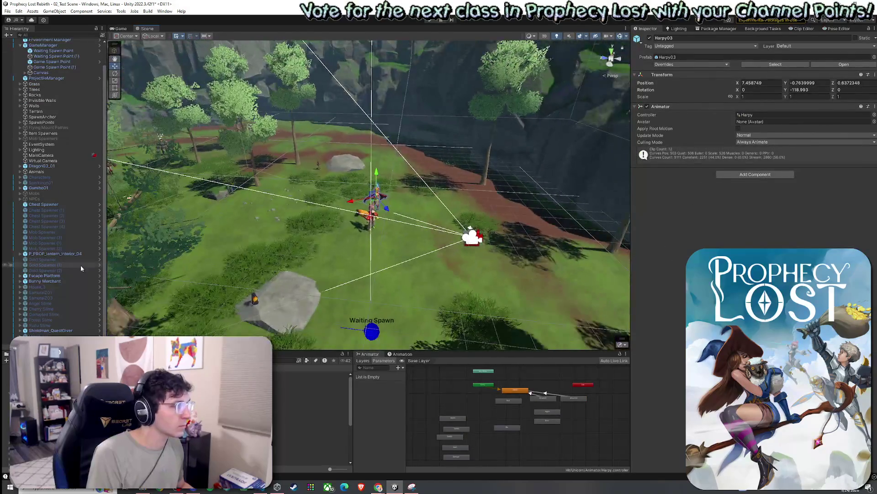
{"action": "left_click", "coordinate": [649, 38]}
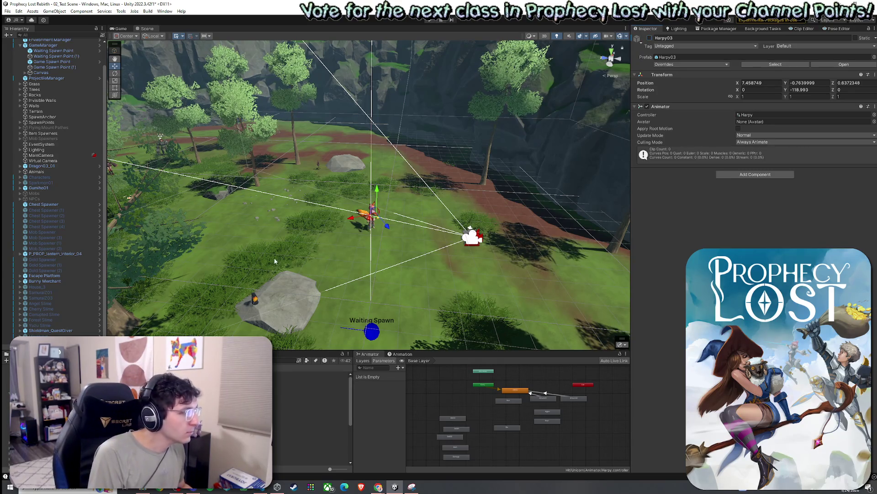
{"action": "mouse_move", "coordinate": [297, 259]}
{"action": "left_mouse_down"}
{"action": "mouse_move", "coordinate": [279, 276]}
{"action": "mouse_move", "coordinate": [302, 270]}
{"action": "left_mouse_up"}
{"action": "key", "text": "ctrl+p"}
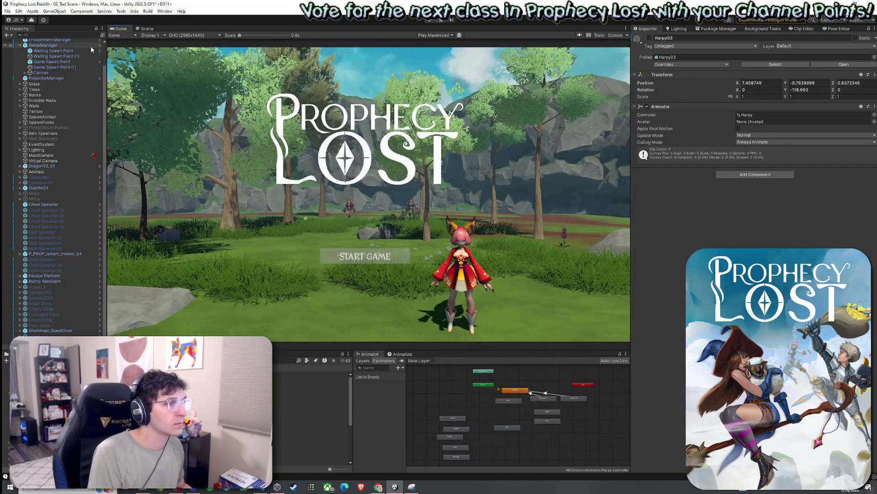
- Select GameManager and view the Game Manager (Script) component's options, then dismiss them
{"action": "left_click", "coordinate": [8, 11]}
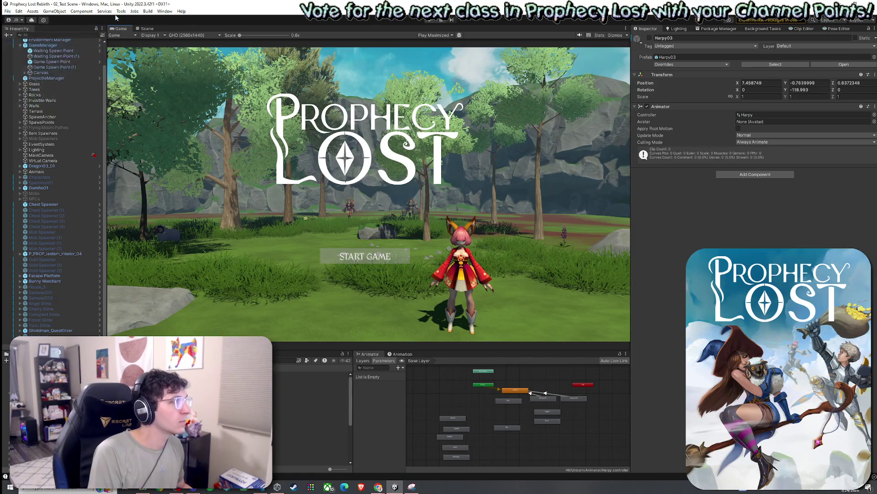
{"action": "left_click", "coordinate": [134, 11]}
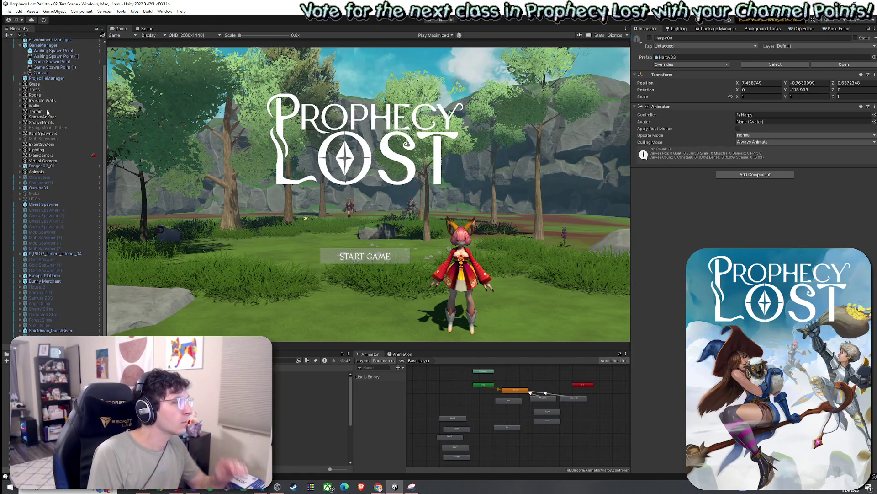
{"action": "scroll", "coordinate": [41, 91], "scroll_direction": "up", "scroll_amount": 2}
{"action": "left_click", "coordinate": [43, 69]}
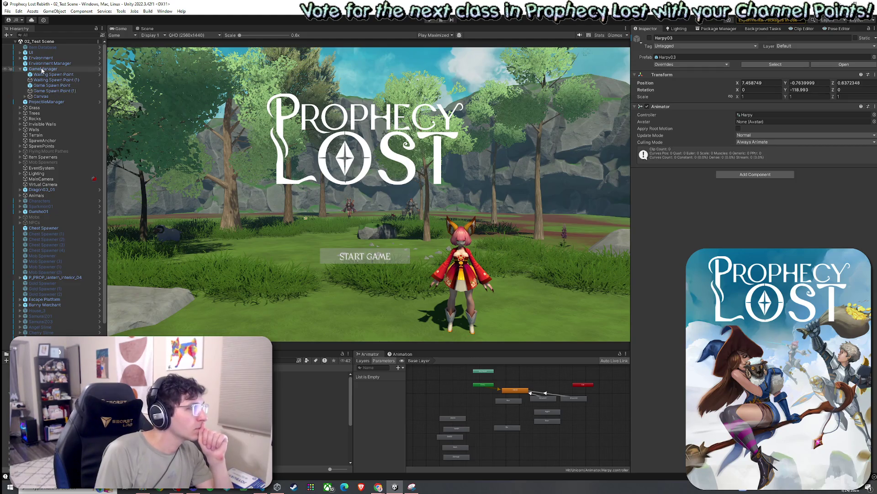
{"action": "right_click", "coordinate": [750, 217]}
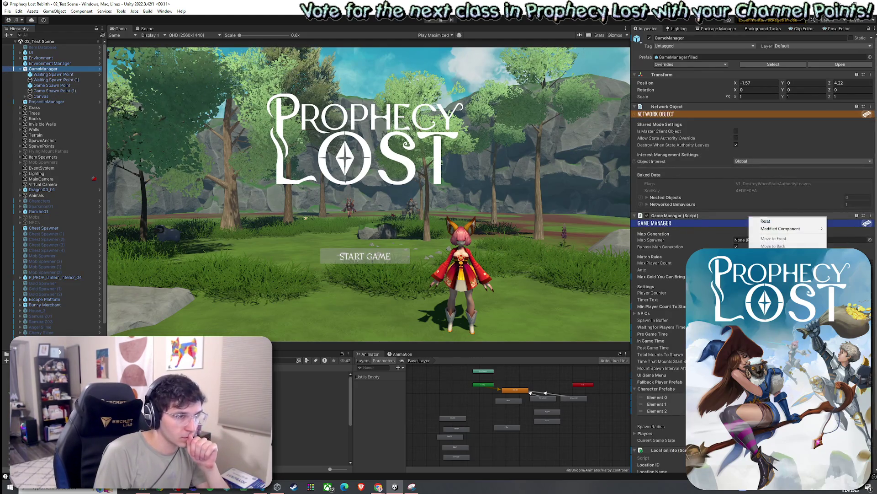
{"action": "left_click", "coordinate": [517, 223]}
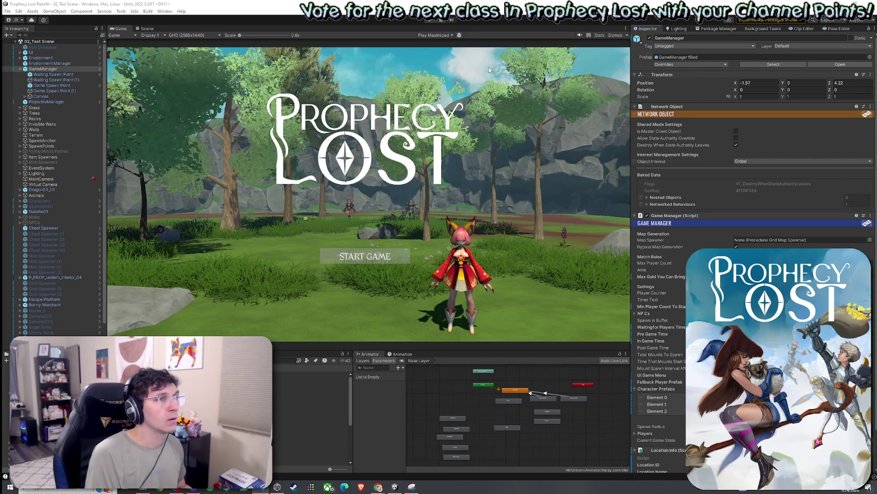
- Let the changed scripts compile and import, then return to the Scene view
{"action": "left_click", "coordinate": [59, 70]}
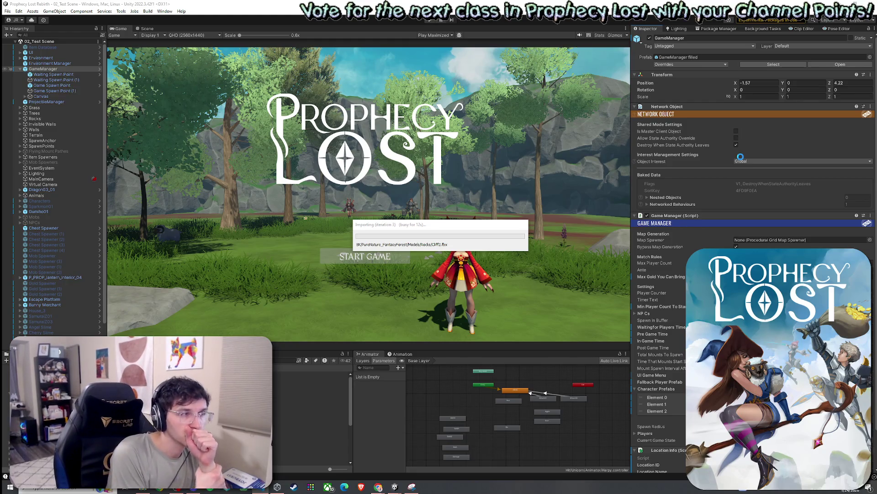
{"action": "left_click_drag", "start_coordinate": [432, 231], "coordinate": [349, 181]}
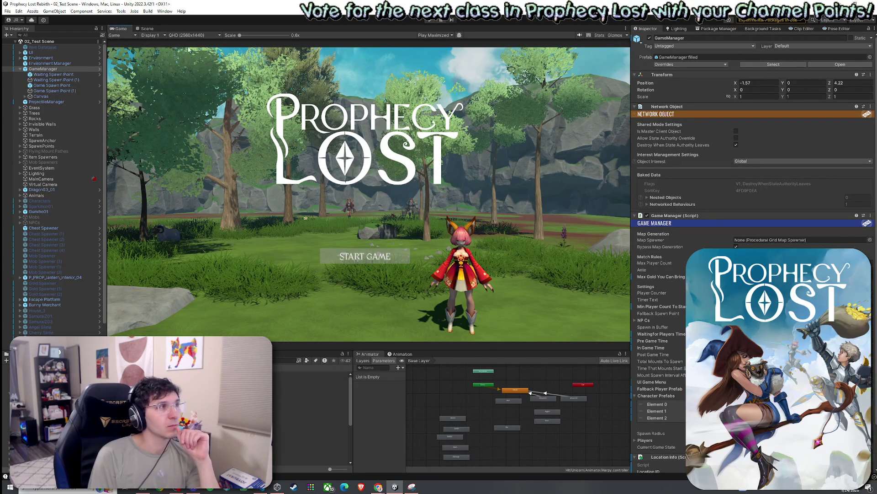
{"action": "left_click", "coordinate": [148, 28]}
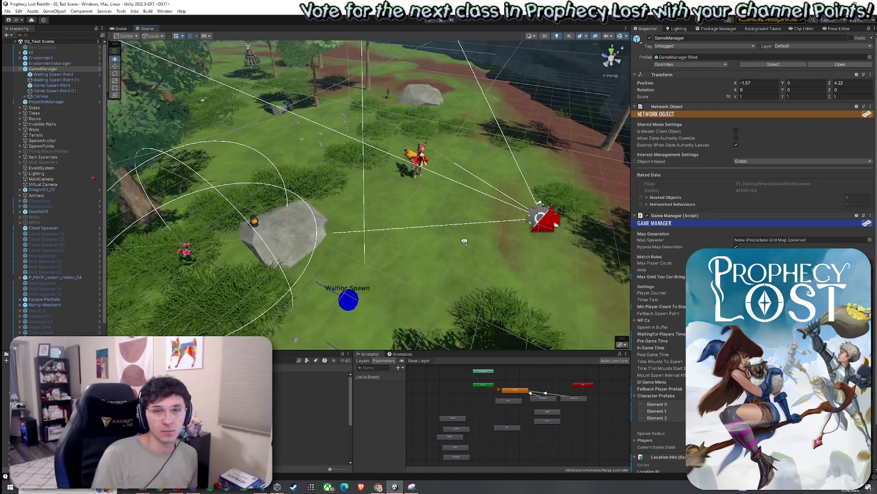
- Fly the scene camera around, then select and frame the Game Spawn Point
{"action": "key", "text": "w"}
{"action": "key", "text": "w"}
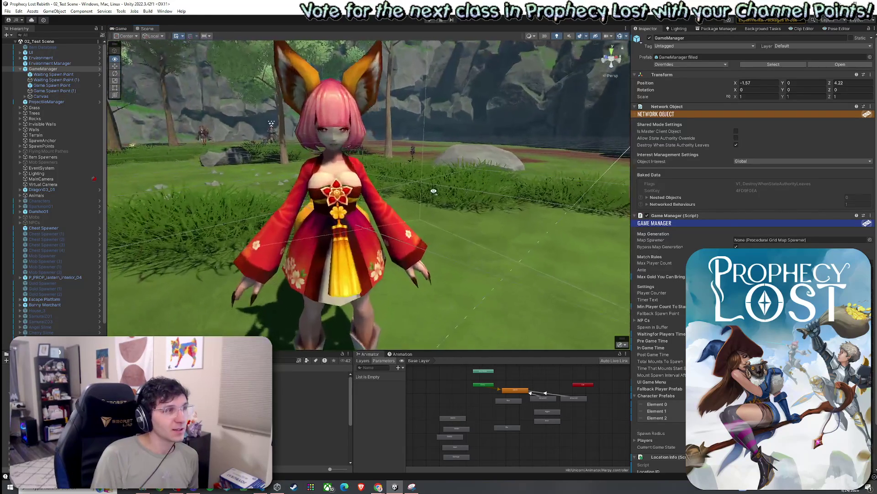
{"action": "key", "text": "s"}
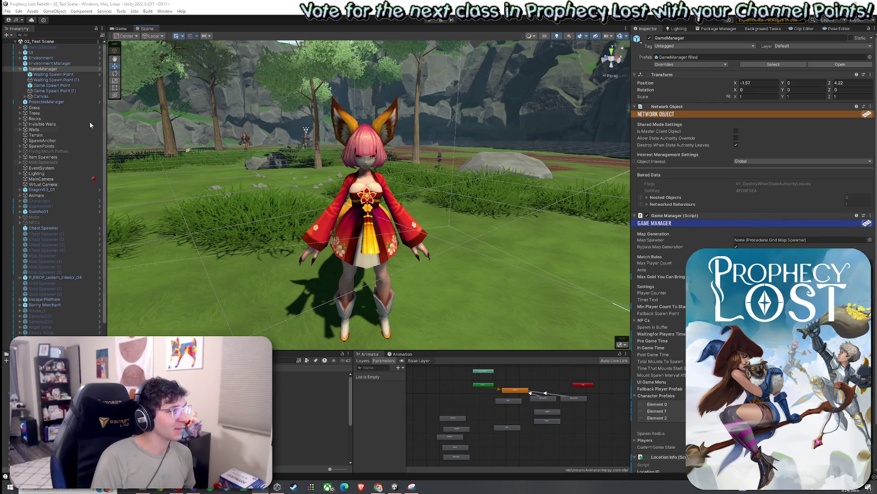
{"action": "left_click", "coordinate": [27, 68]}
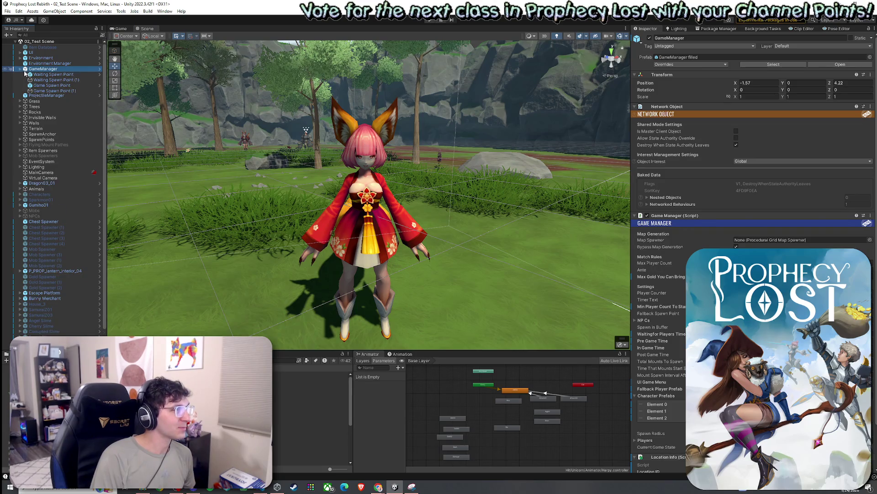
{"action": "left_click", "coordinate": [53, 80]}
{"action": "double_click", "coordinate": [52, 85]}
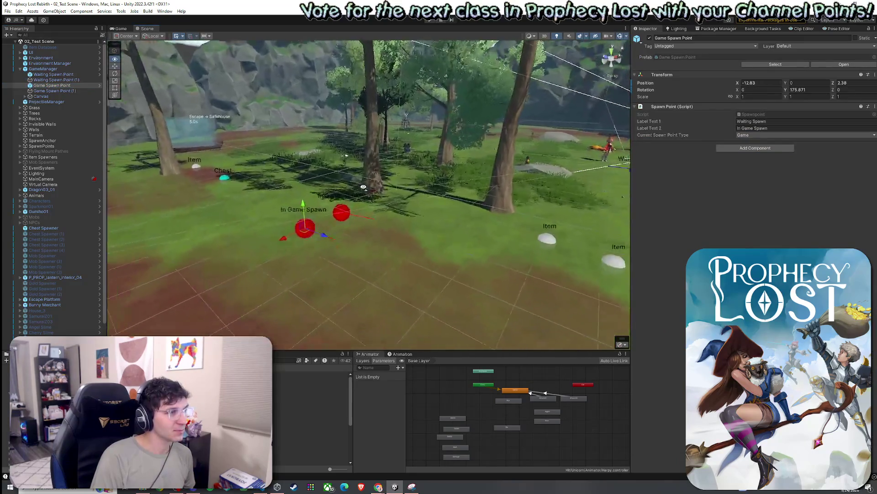
- Lower the Game Spawn Point to Y -0.271, select GameManager, and start playing
{"action": "key", "text": "w"}
{"action": "left_click_drag", "start_coordinate": [309, 204], "coordinate": [310, 214]}
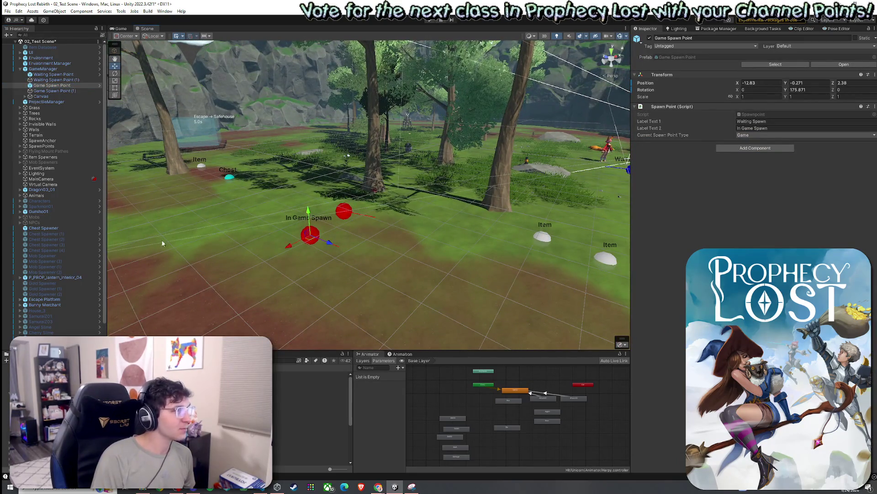
{"action": "left_click", "coordinate": [48, 68]}
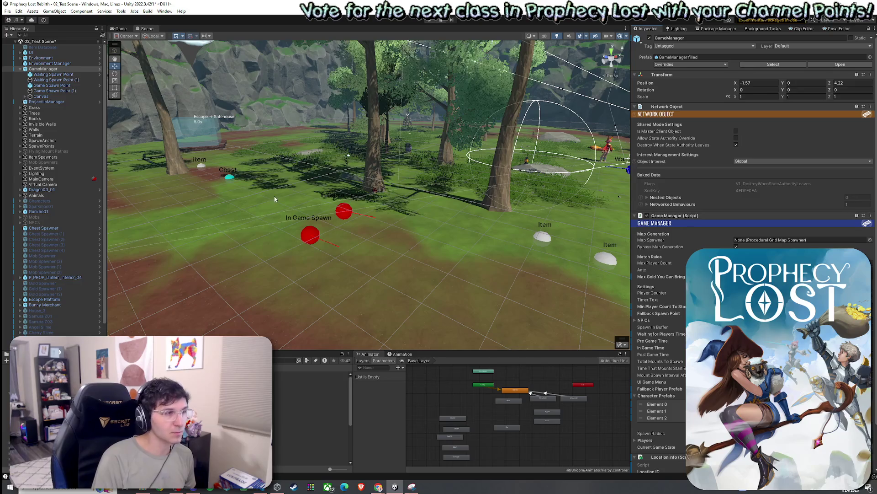
{"action": "left_click", "coordinate": [7, 11]}
{"action": "left_click", "coordinate": [430, 19]}
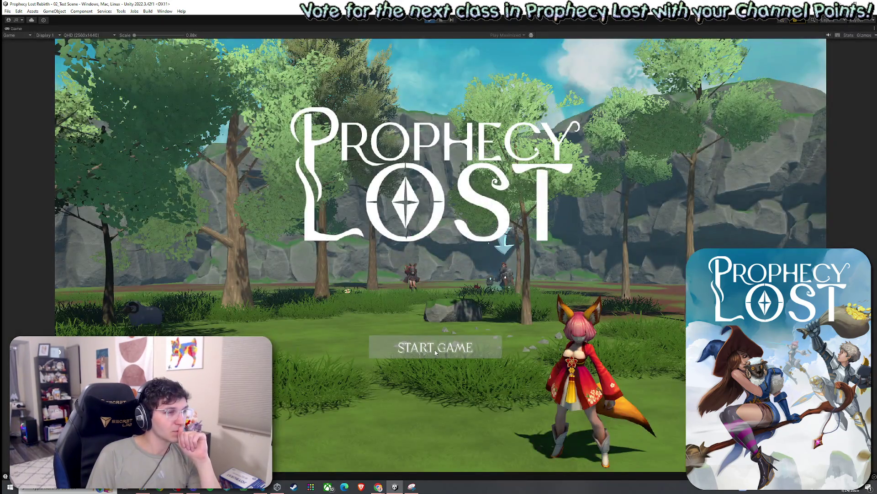
- Start a match, run through the forest to collect the sword and shield, check inventory, then stop
{"action": "left_click", "coordinate": [435, 352]}
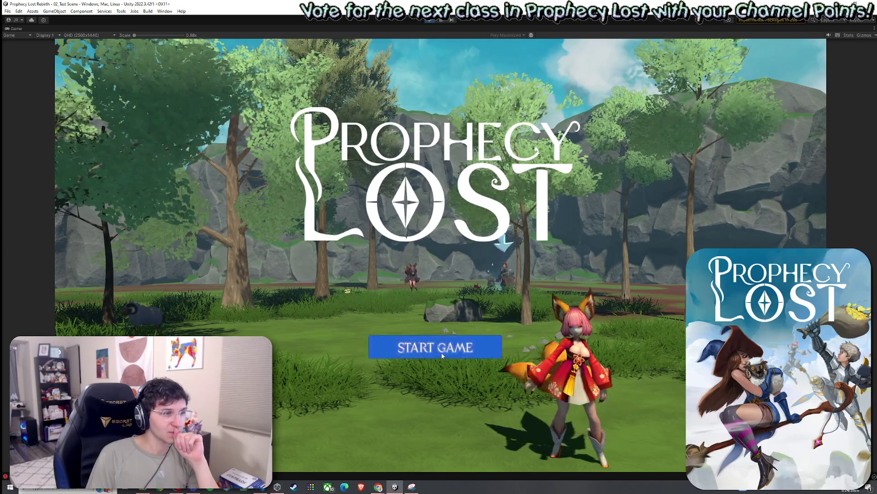
{"action": "left_click", "coordinate": [440, 352]}
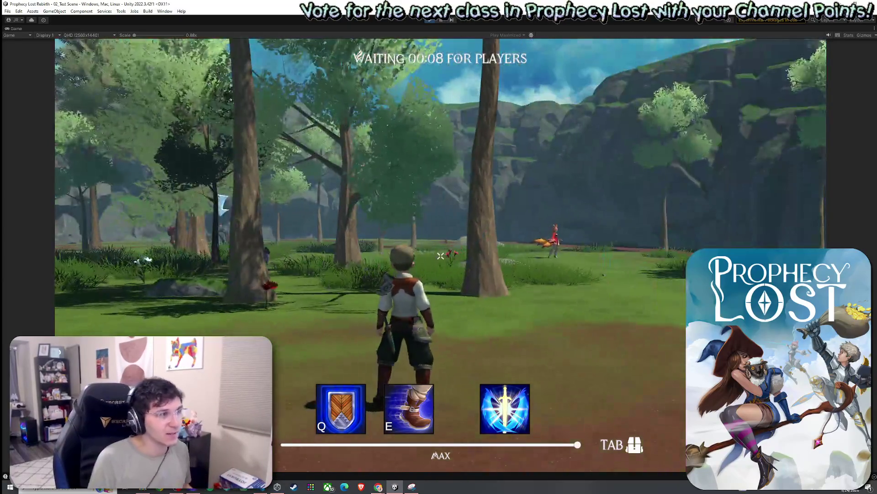
{"action": "key", "text": "w"}
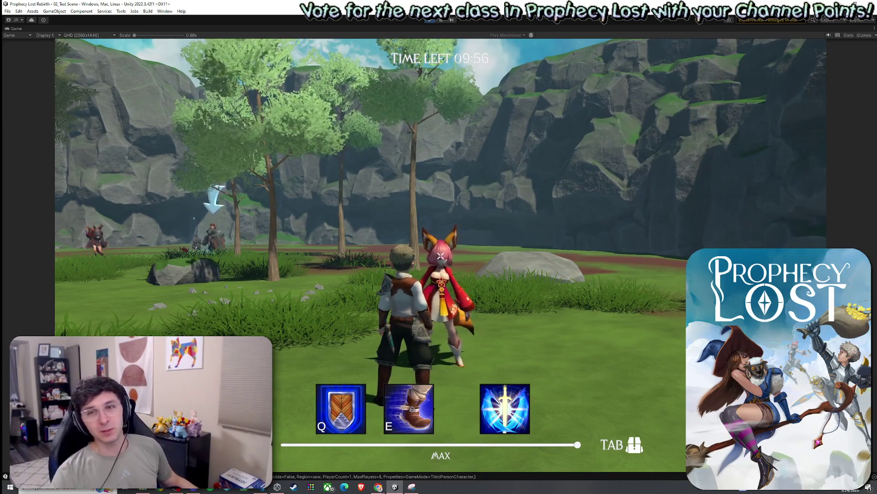
{"action": "key", "text": "w"}
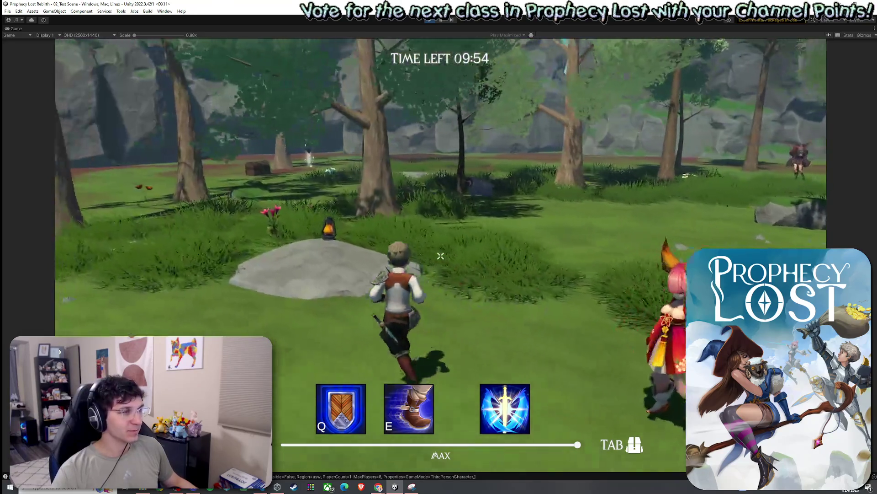
{"action": "key", "text": "w"}
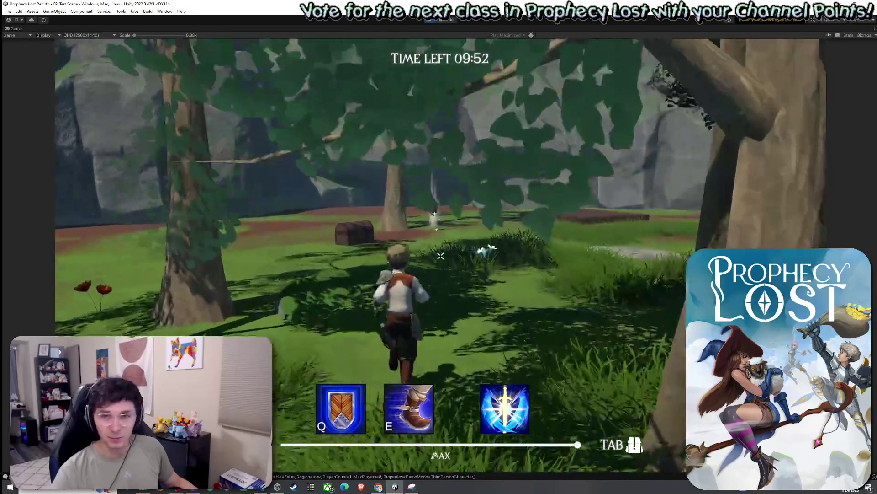
{"action": "key", "text": "w"}
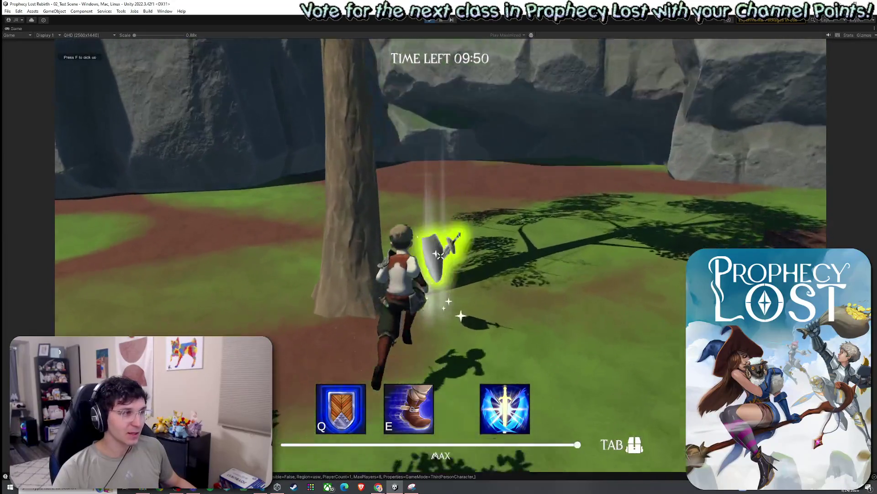
{"action": "key", "text": "Tab"}
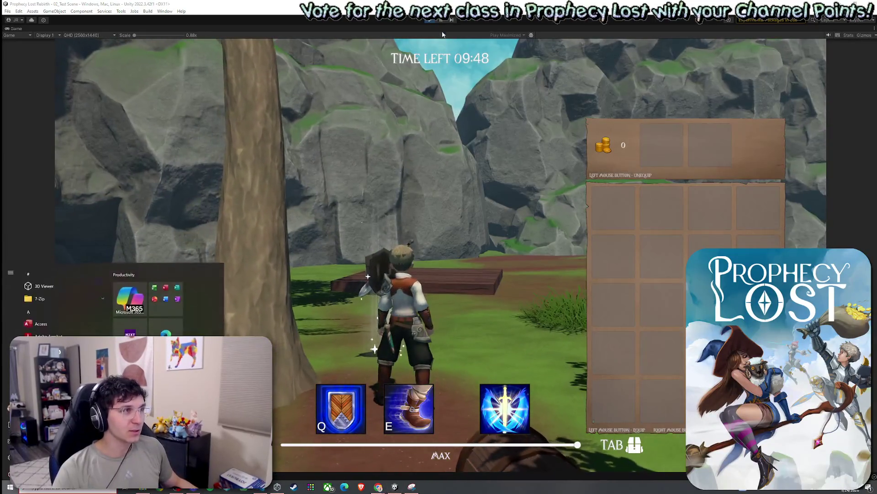
{"action": "key", "text": "ctrl+p"}
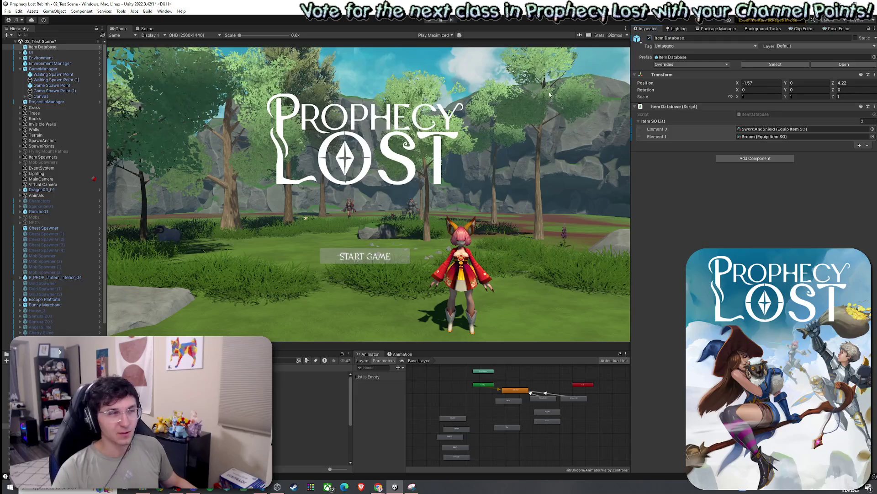
- Save the test scene and maximize the Game view for playtesting
{"action": "left_click", "coordinate": [7, 11]}
{"action": "left_click", "coordinate": [23, 44]}
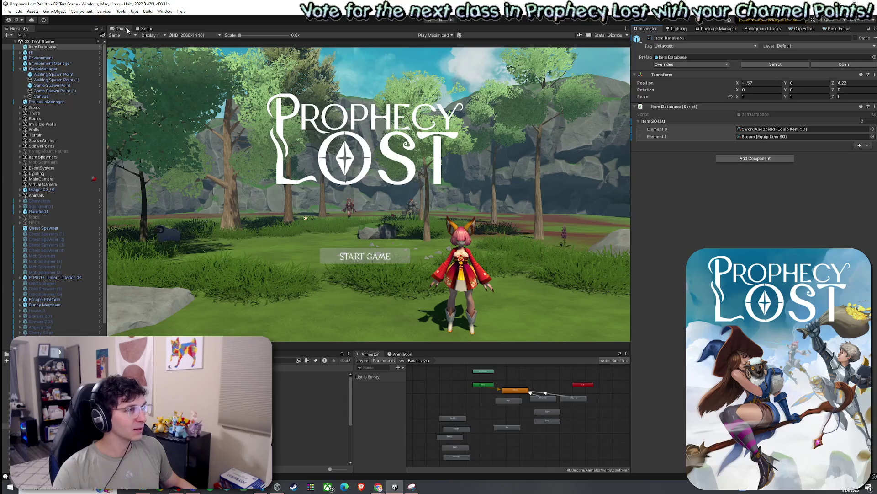
{"action": "double_click", "coordinate": [127, 27]}
{"action": "left_click", "coordinate": [7, 11]}
{"action": "left_click", "coordinate": [20, 44]}
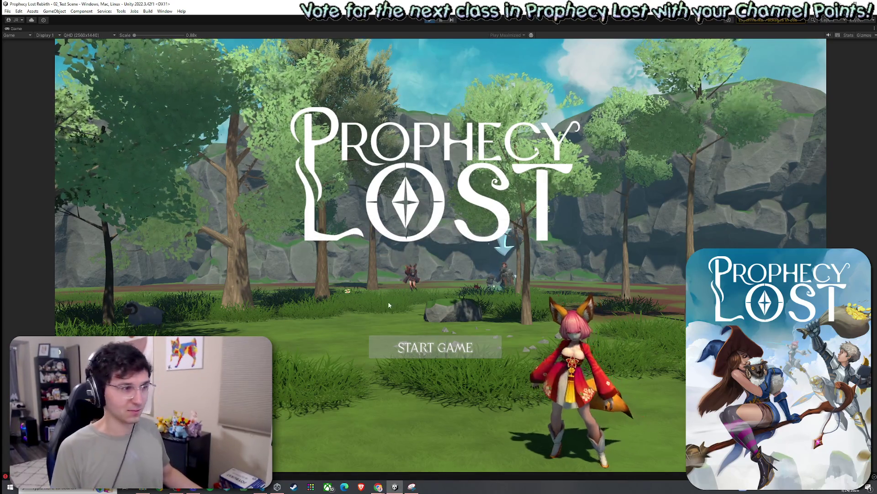
- Start a new game, run past the tree, check the inventory, then restore the editor layout
{"action": "left_click", "coordinate": [429, 351]}
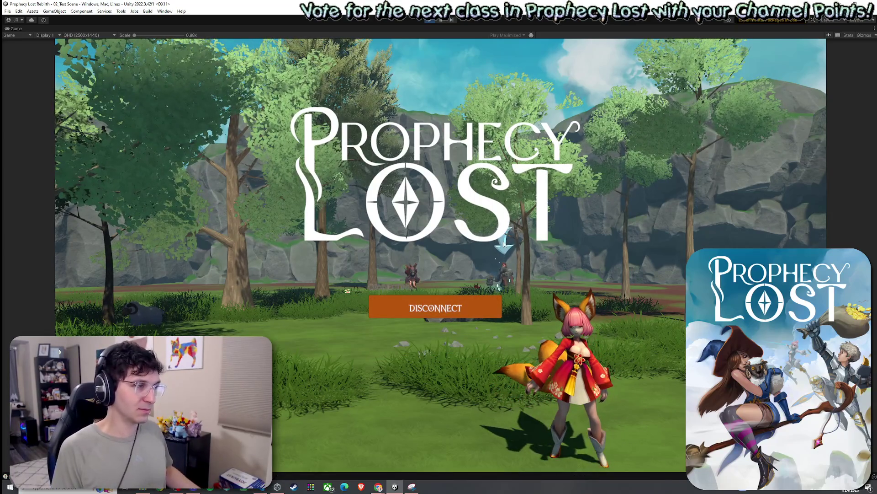
{"action": "key", "text": "w"}
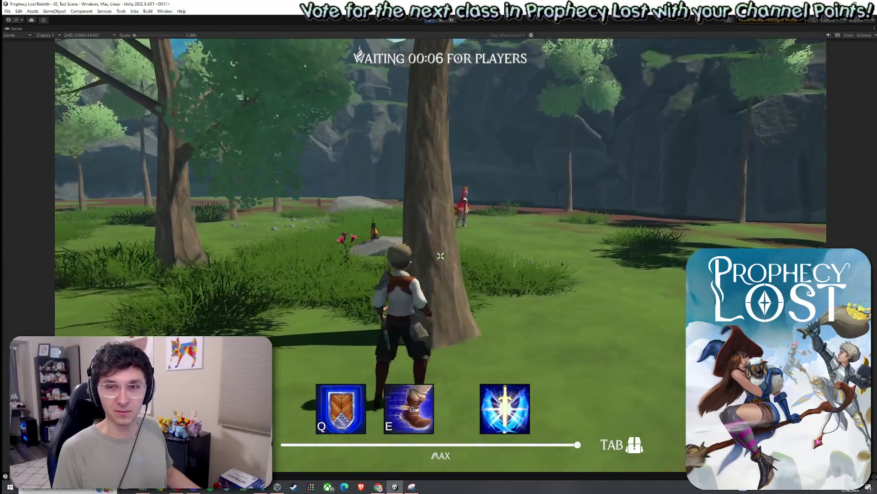
{"action": "key", "text": "a"}
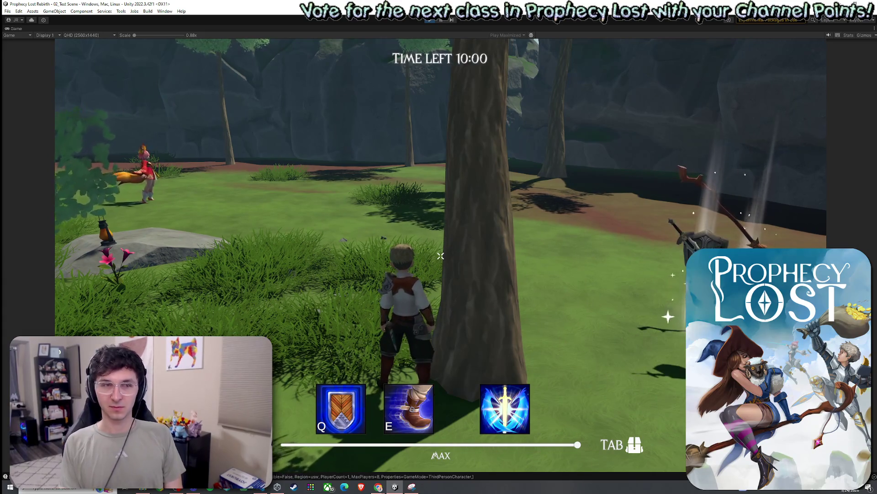
{"action": "key", "text": "Tab"}
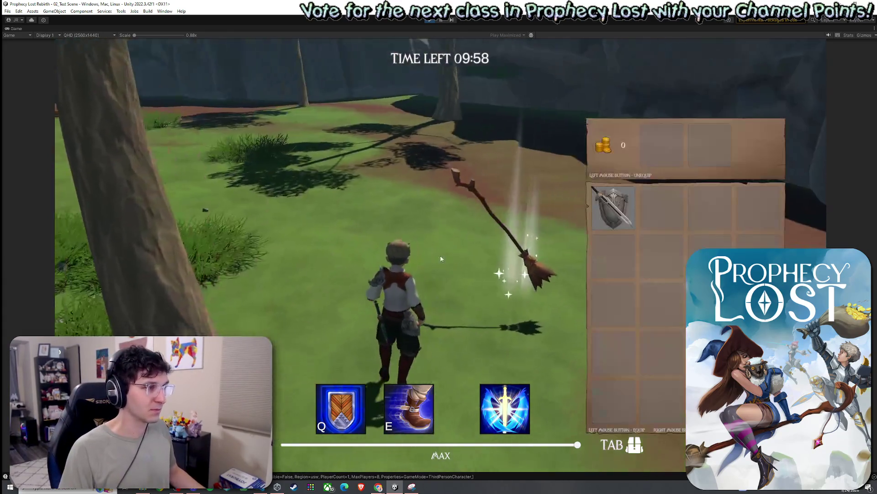
{"action": "key", "text": "Tab"}
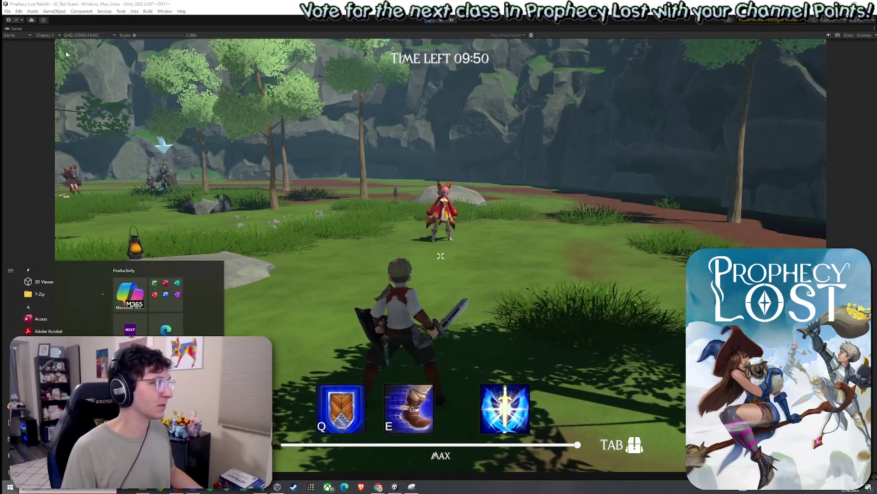
{"action": "key", "text": "ctrl+p"}
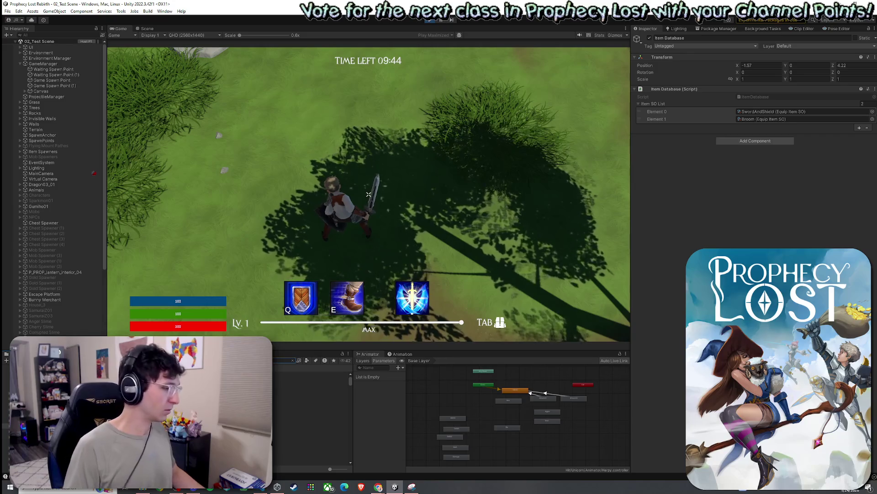
- Review the Earthquake Ultimate Definition's LiftOffEffect sound settings
{"action": "left_click", "coordinate": [313, 373]}
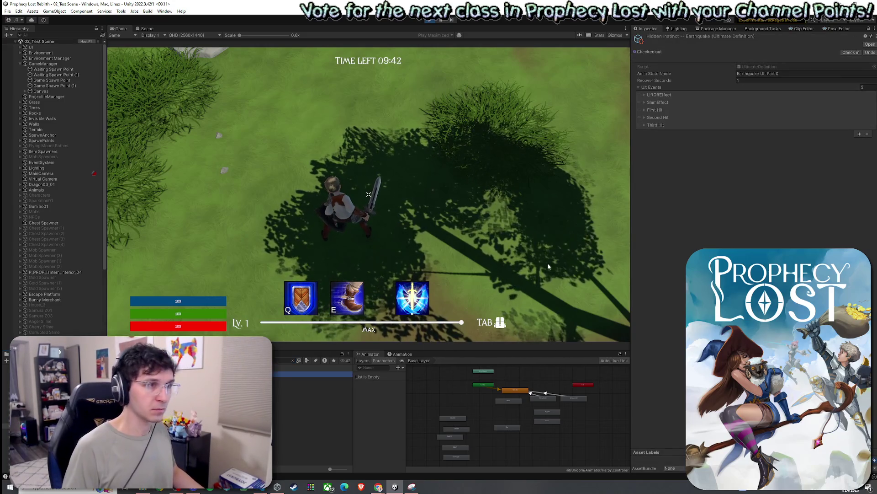
{"action": "left_click", "coordinate": [645, 94]}
{"action": "left_click", "coordinate": [649, 180]}
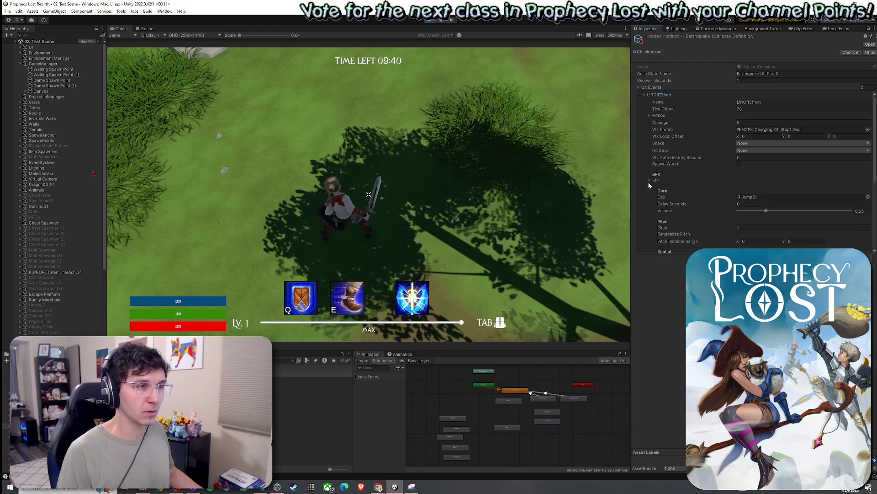
{"action": "scroll", "coordinate": [700, 213], "scroll_direction": "down", "scroll_amount": 2}
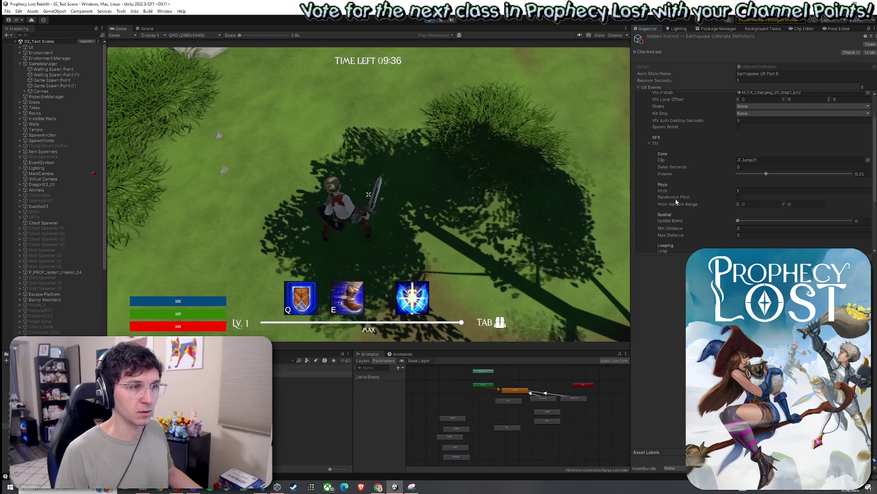
{"action": "scroll", "coordinate": [677, 201], "scroll_direction": "down", "scroll_amount": 2}
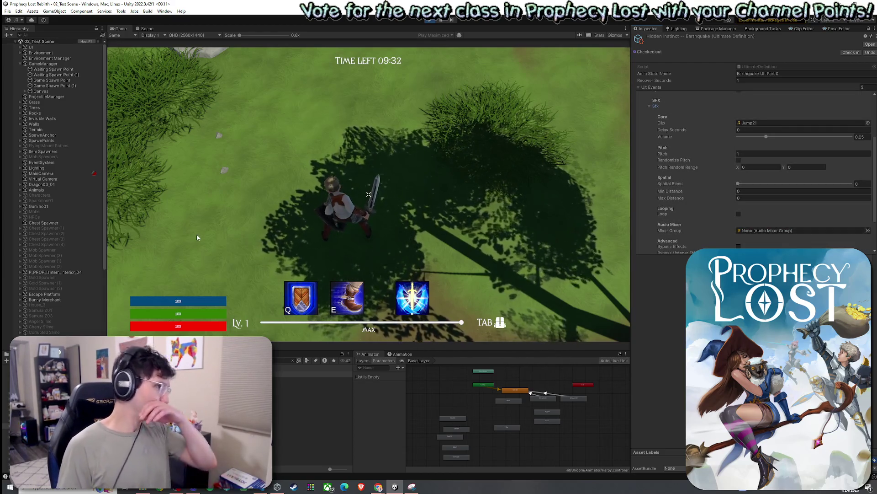
- Search the Project for 'jump' and select the Knights Broadsword and Shield item
{"action": "left_click", "coordinate": [288, 361]}
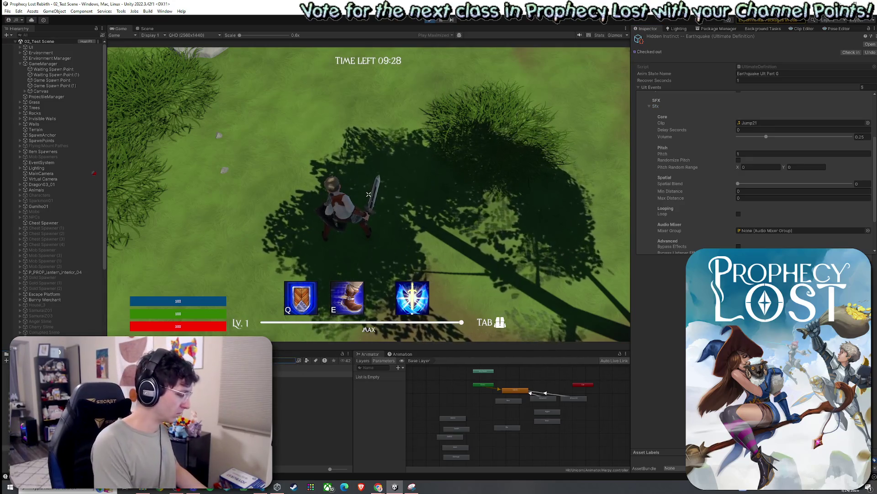
{"action": "type", "text": "jump"}
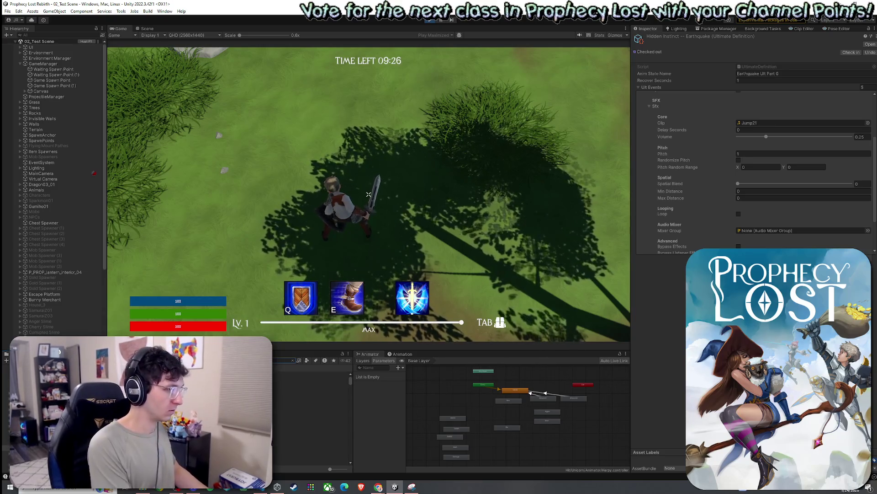
{"action": "left_click", "coordinate": [302, 385]}
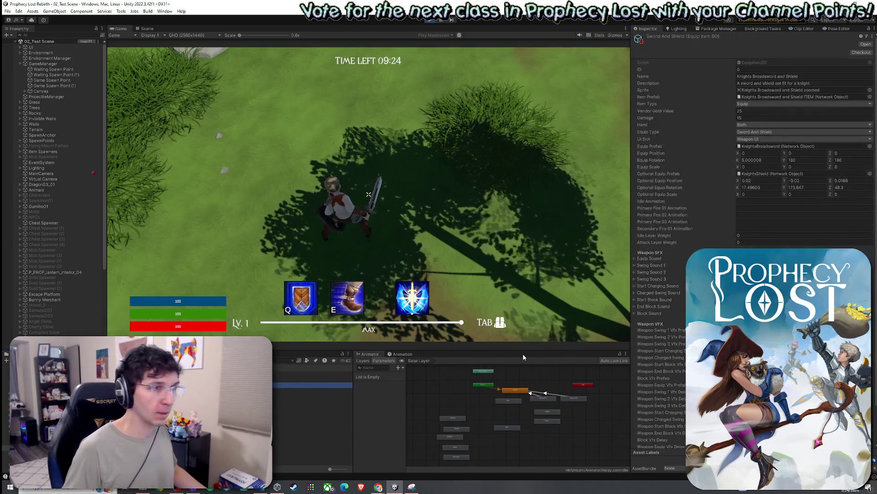
- Look over the sword item's Weapon SFX/VFX fields, then clear search and select Player Prefabs
{"action": "scroll", "coordinate": [667, 265], "scroll_direction": "down", "scroll_amount": 2}
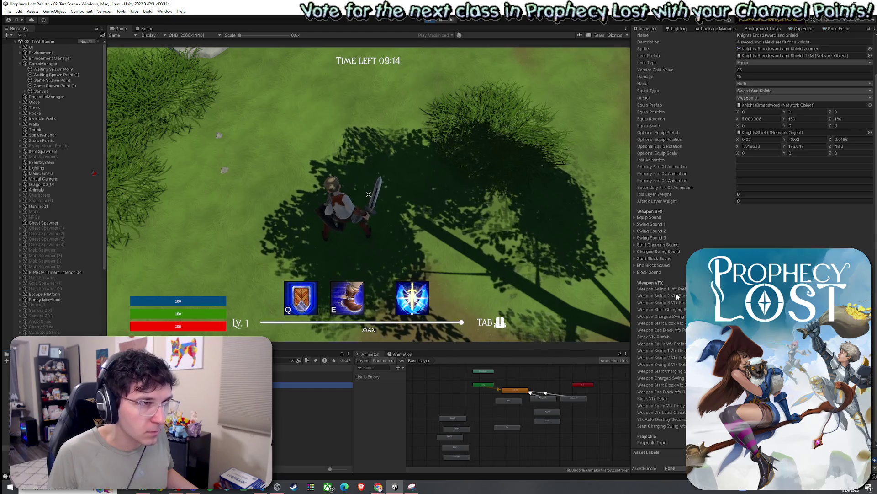
{"action": "scroll", "coordinate": [678, 296], "scroll_direction": "up", "scroll_amount": 3}
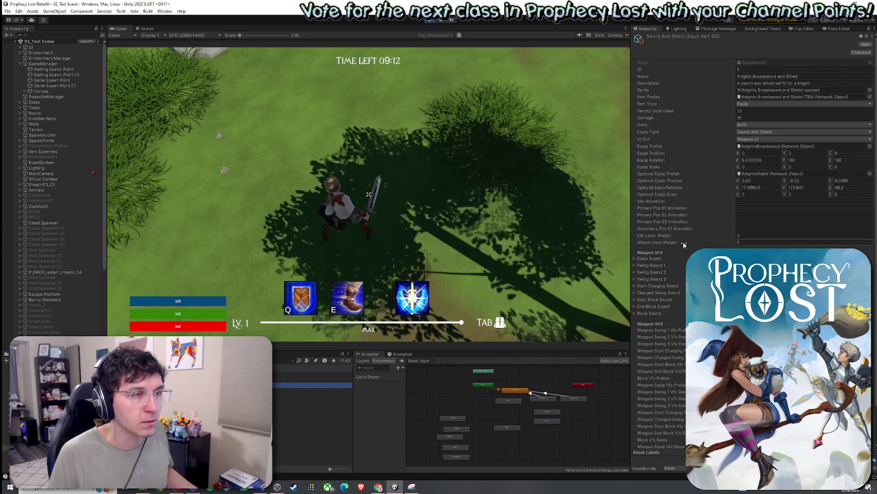
{"action": "scroll", "coordinate": [684, 244], "scroll_direction": "down", "scroll_amount": 3}
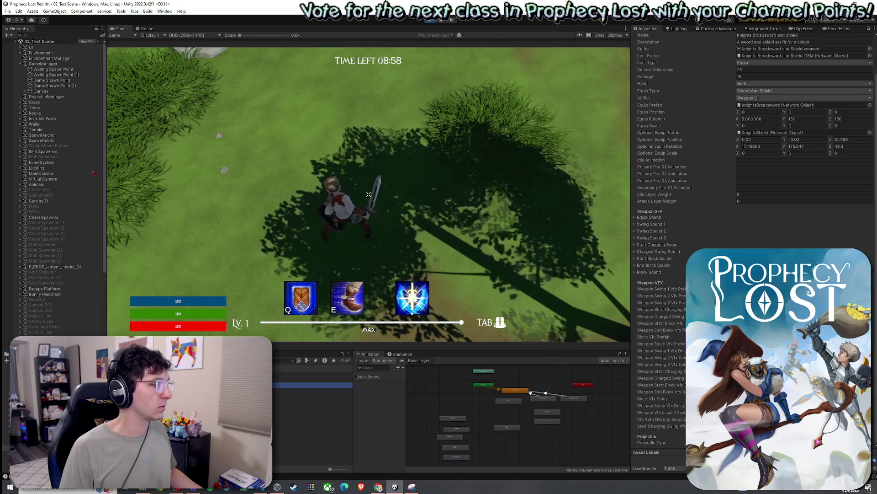
{"action": "left_click", "coordinate": [293, 359]}
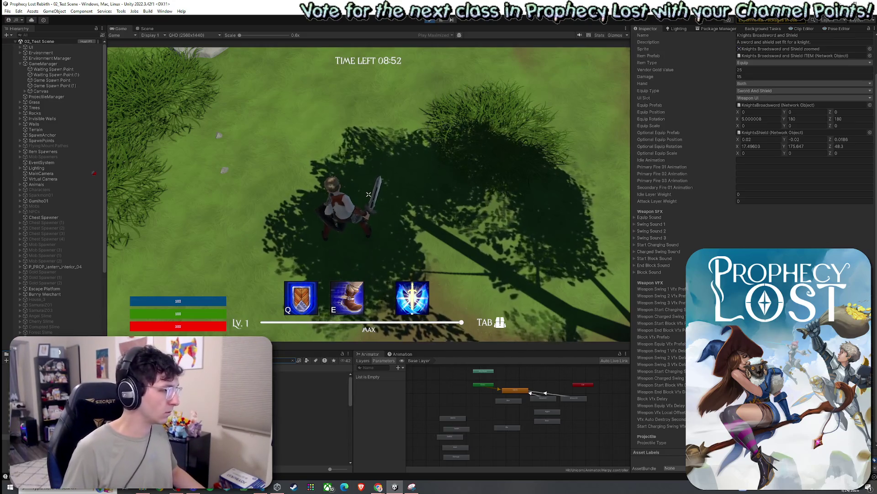
{"action": "left_click", "coordinate": [310, 373]}
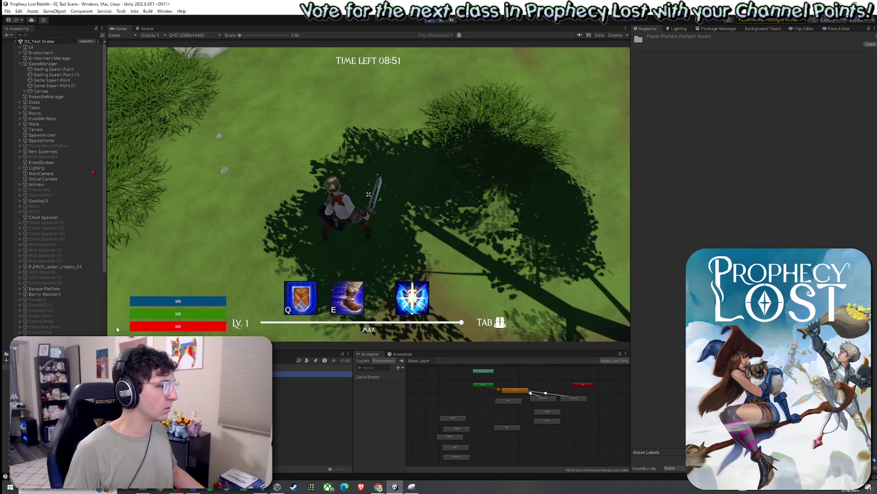
- Open the Player prefab, then show the Knights Broadsword and Shield item's settings from the top
{"action": "double_click", "coordinate": [137, 379]}
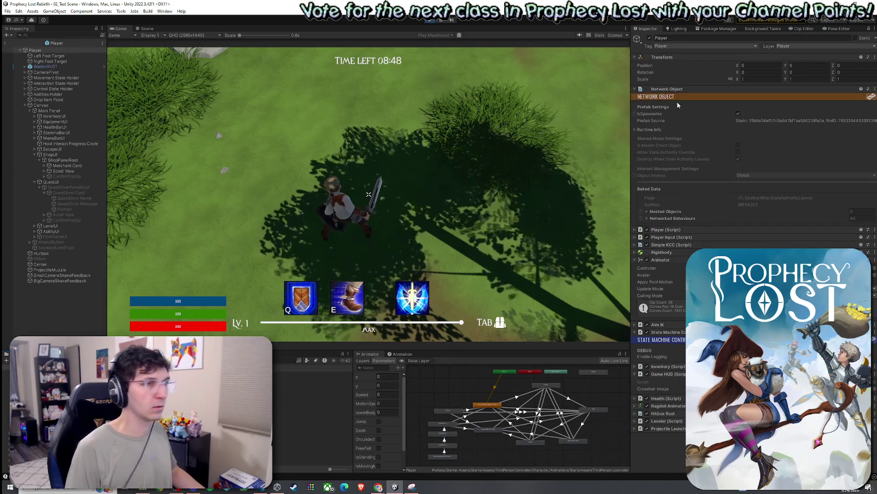
{"action": "right_click", "coordinate": [670, 230]}
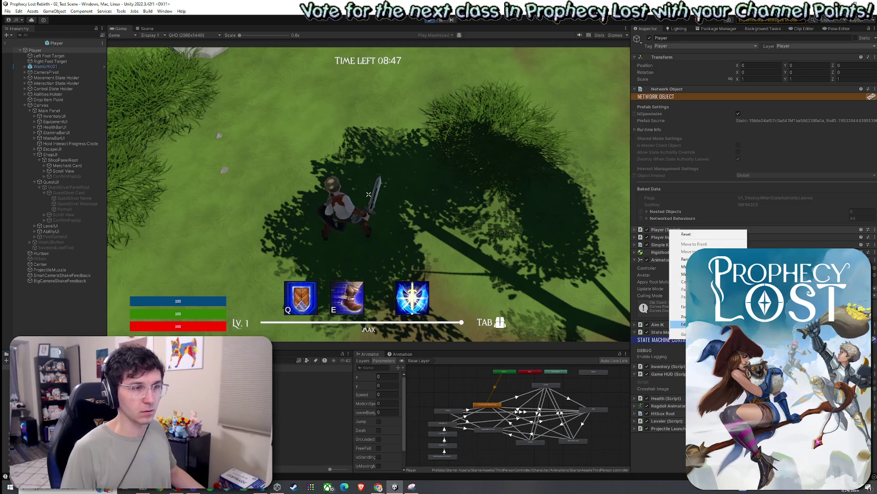
{"action": "left_click", "coordinate": [683, 324]}
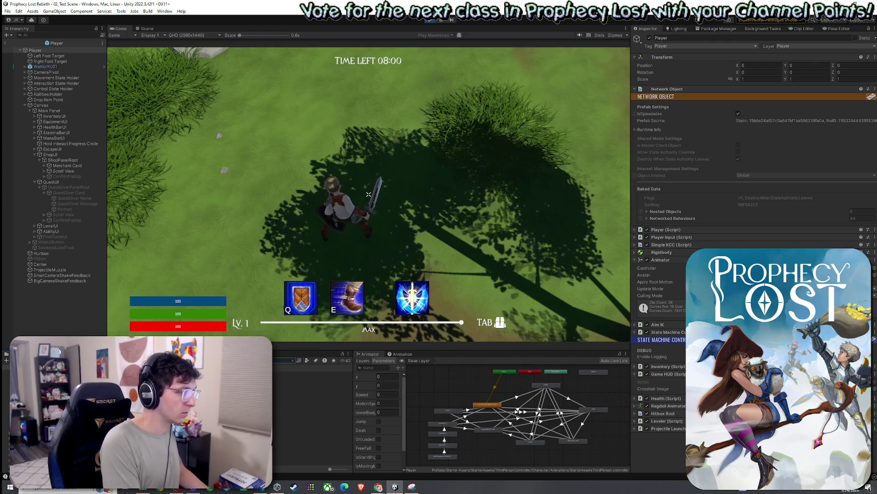
{"action": "left_click", "coordinate": [338, 383]}
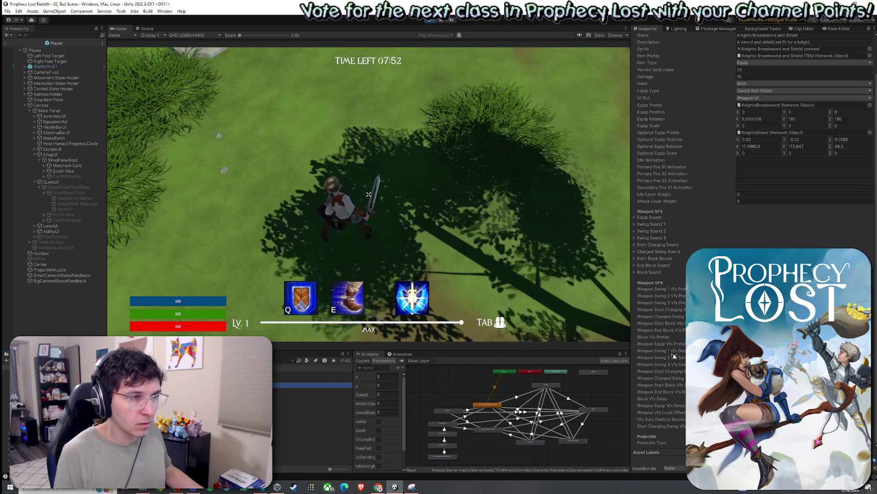
{"action": "scroll", "coordinate": [680, 361], "scroll_direction": "up", "scroll_amount": 2}
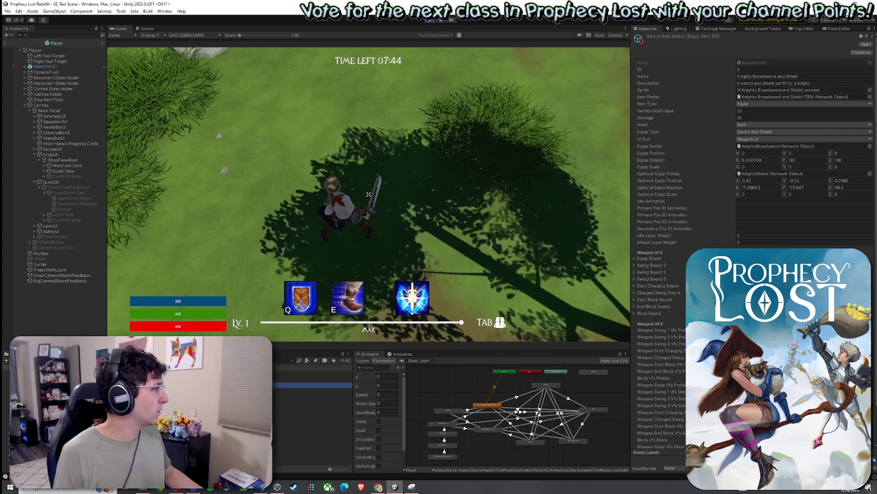
- Return to the running game and run the character toward the rock
{"action": "left_click", "coordinate": [112, 190]}
{"action": "key", "text": "w"}
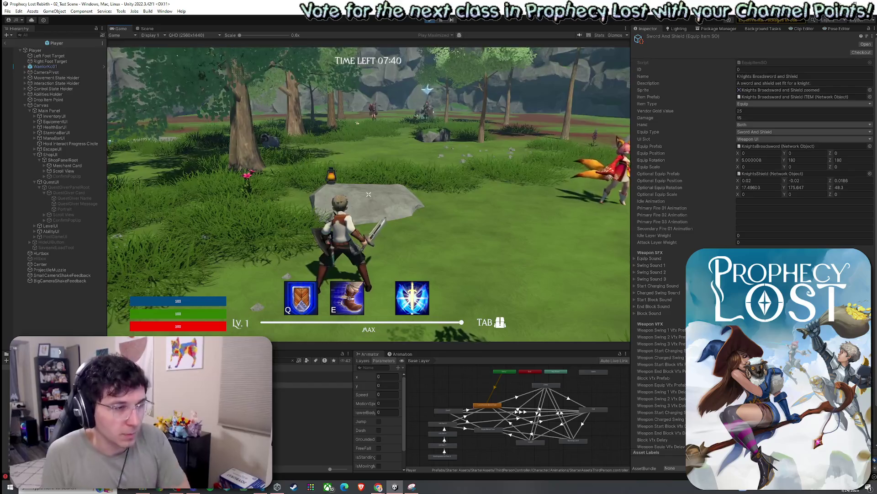
{"action": "key", "text": "super"}
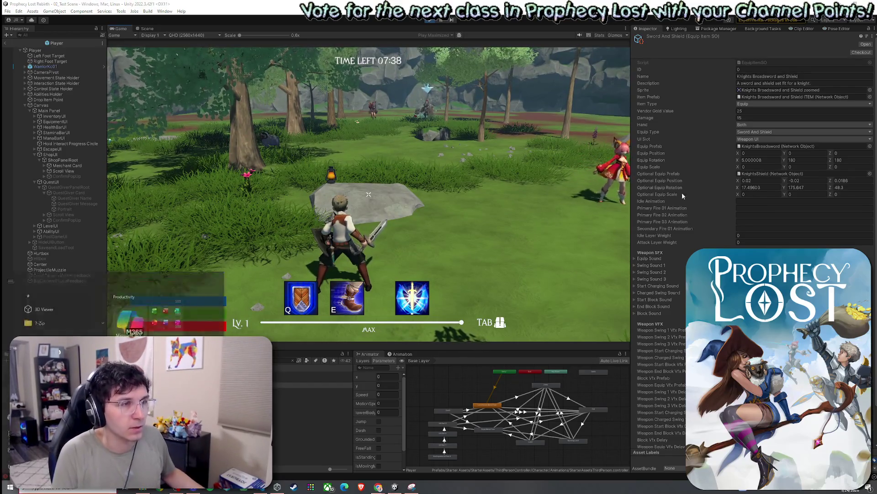
- Inspect the Equip Sound and Start Block Sound settings, then select the Earthquake Ultimate Definition
{"action": "left_click", "coordinate": [651, 259]}
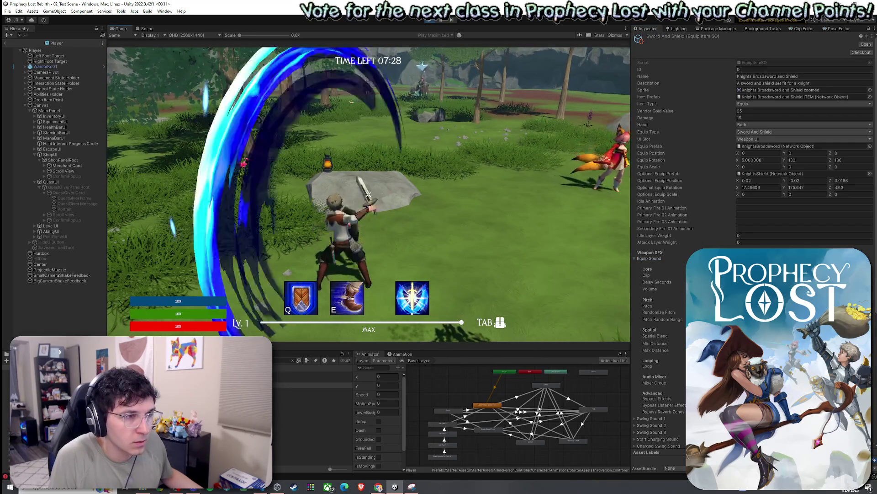
{"action": "left_click", "coordinate": [635, 259]}
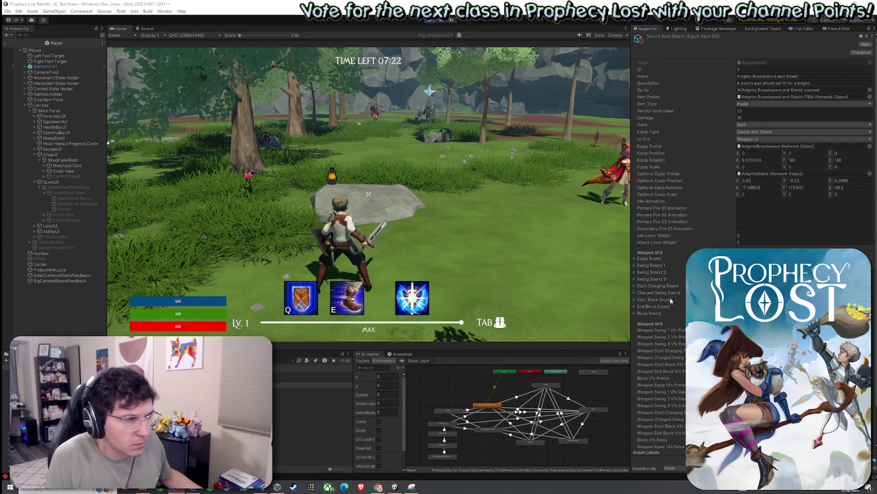
{"action": "left_click", "coordinate": [634, 300]}
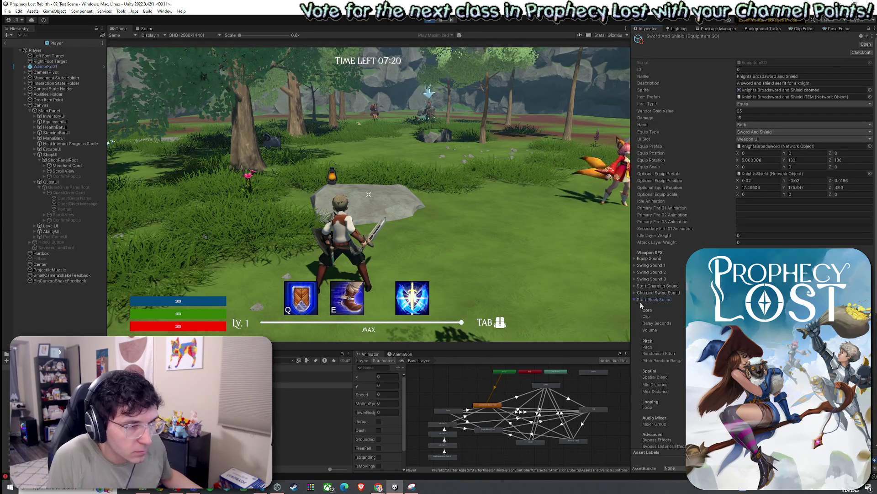
{"action": "scroll", "coordinate": [678, 300], "scroll_direction": "down", "scroll_amount": 3}
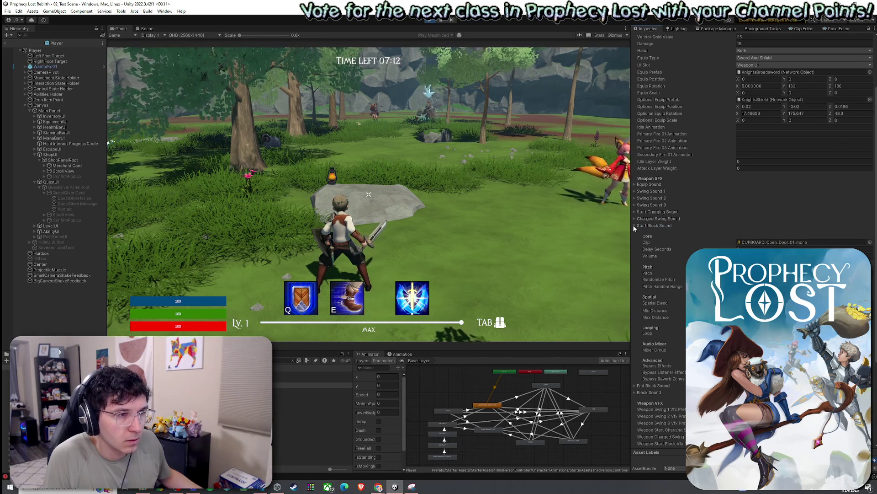
{"action": "left_click", "coordinate": [635, 227]}
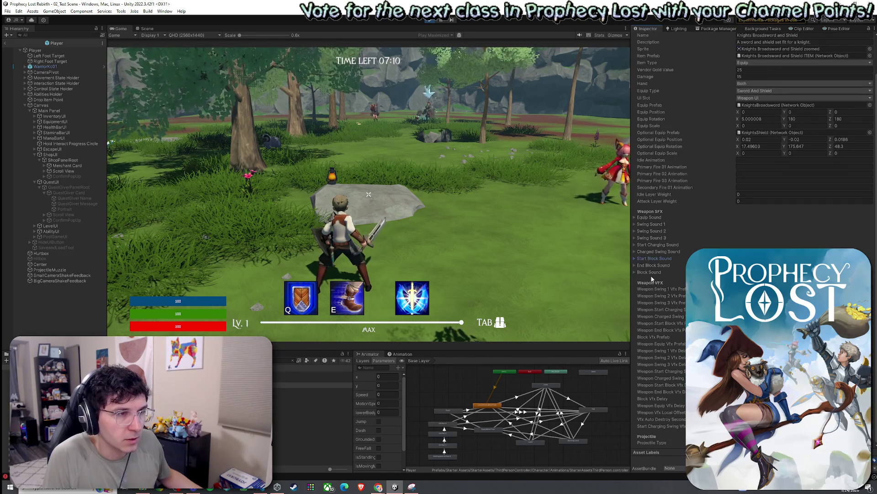
{"action": "left_click", "coordinate": [283, 360]}
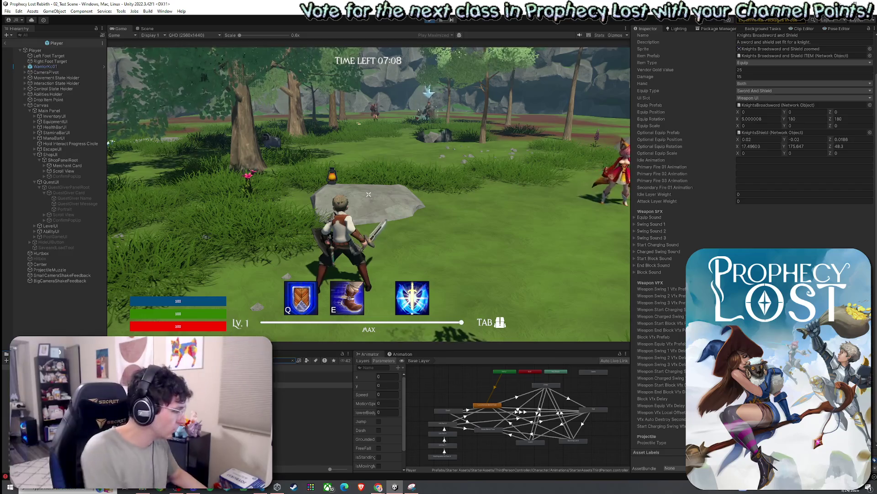
{"action": "left_click", "coordinate": [313, 374]}
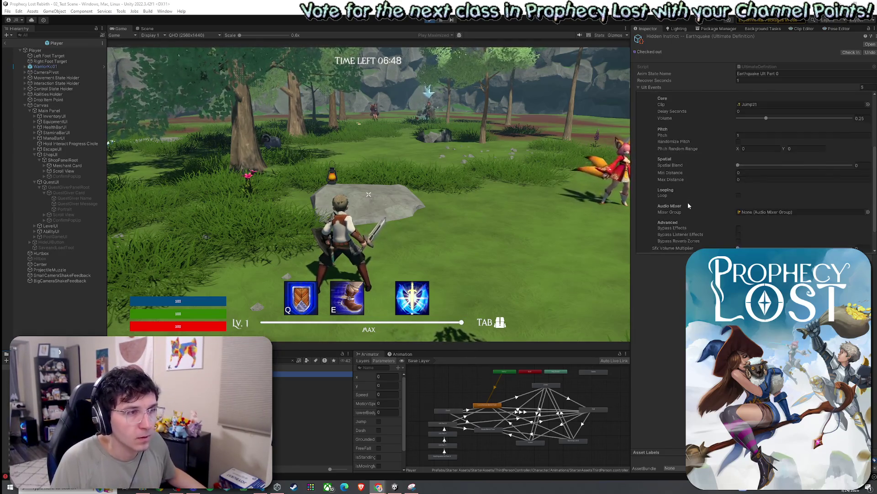
- Set the SFX volume multiplier to 1 for LiftOffEffect and SlamEffect
{"action": "scroll", "coordinate": [690, 202], "scroll_direction": "down", "scroll_amount": 3}
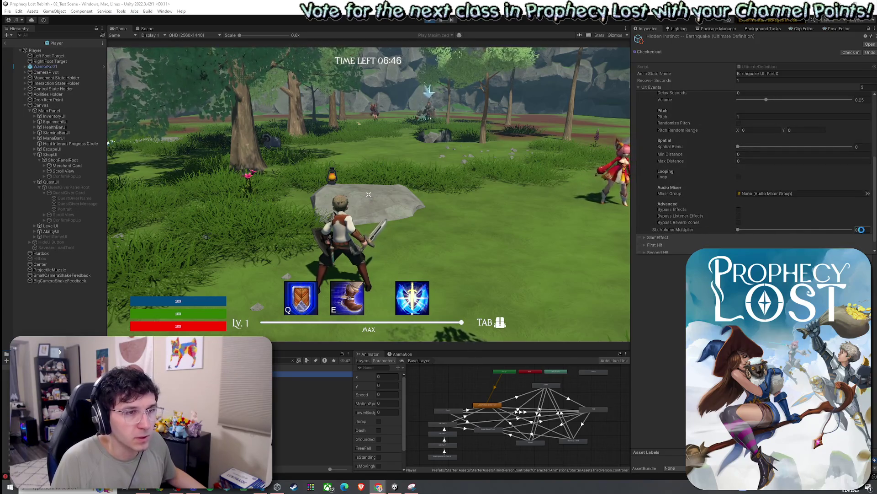
{"action": "left_click_drag", "start_coordinate": [738, 230], "coordinate": [853, 230]}
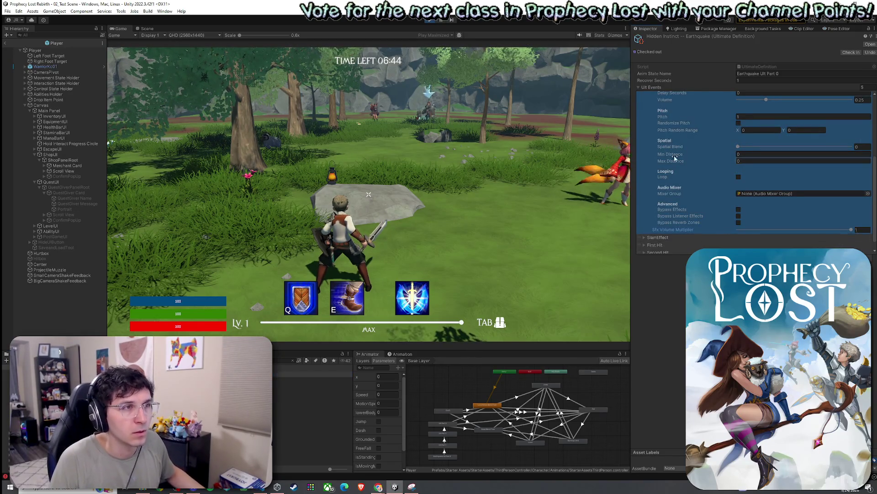
{"action": "scroll", "coordinate": [684, 169], "scroll_direction": "up", "scroll_amount": 2}
{"action": "left_click", "coordinate": [647, 147]}
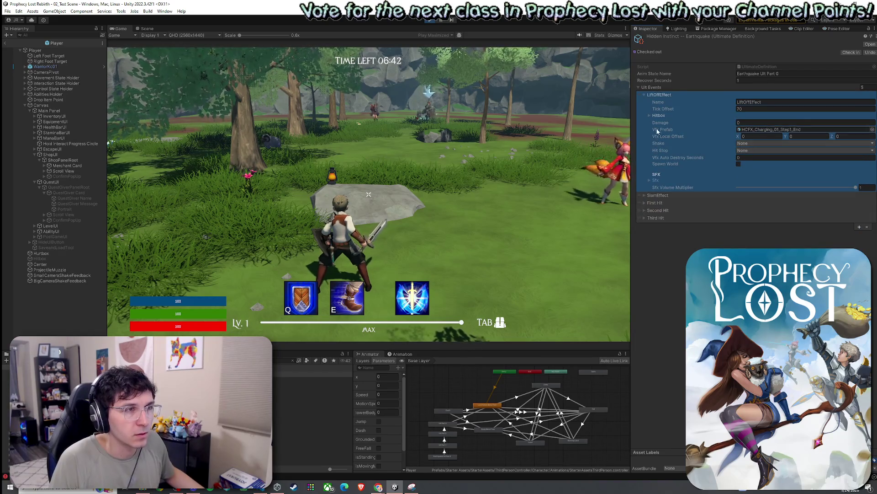
{"action": "left_click", "coordinate": [647, 196]}
{"action": "left_click", "coordinate": [644, 195]}
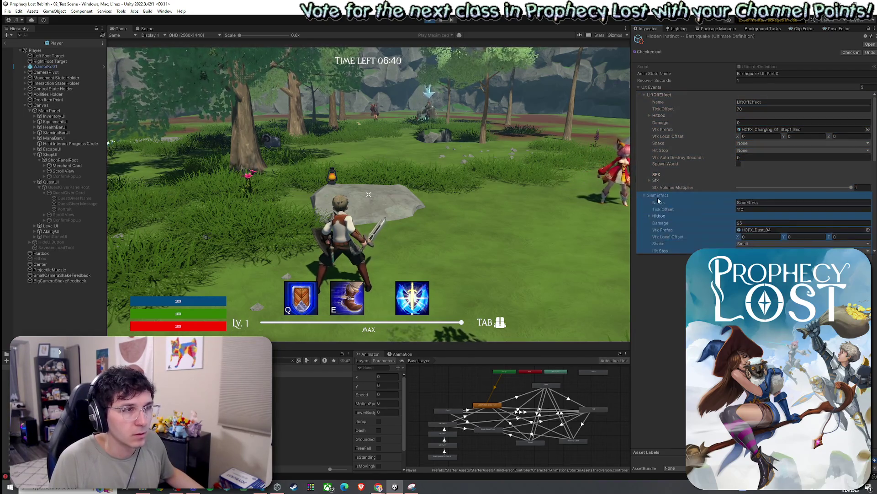
{"action": "scroll", "coordinate": [743, 224], "scroll_direction": "down", "scroll_amount": 5}
{"action": "scroll", "coordinate": [740, 223], "scroll_direction": "up", "scroll_amount": 2}
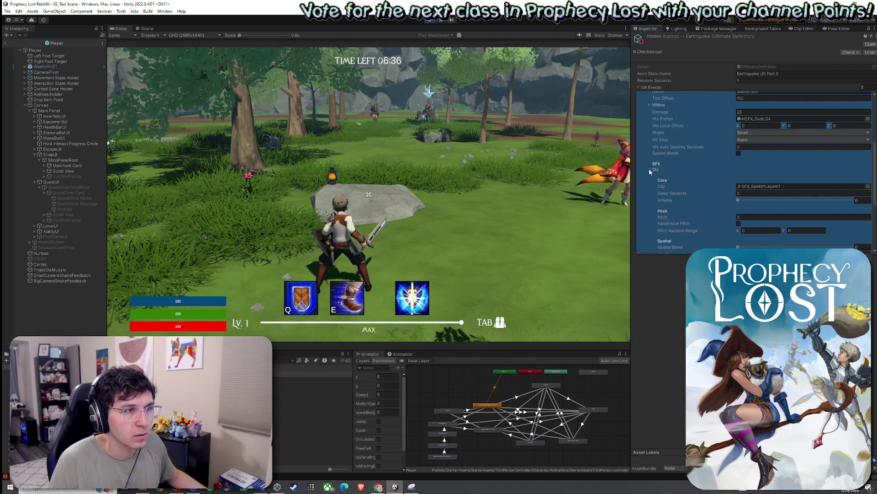
{"action": "scroll", "coordinate": [777, 205], "scroll_direction": "down", "scroll_amount": 5}
{"action": "type", "text": "1"}
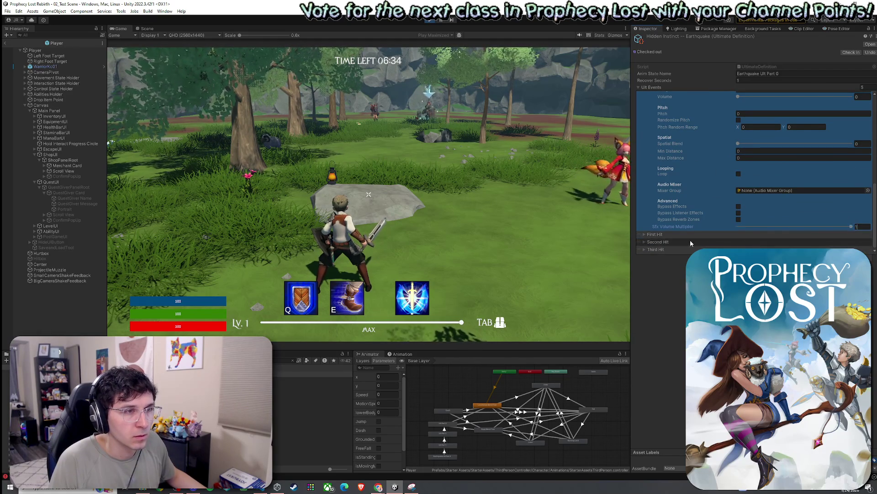
- Set the SFX volume multiplier to 1 for First Hit and Second Hit
{"action": "left_click", "coordinate": [645, 234]}
{"action": "scroll", "coordinate": [800, 234], "scroll_direction": "down", "scroll_amount": 4}
{"action": "left_click", "coordinate": [859, 234]}
{"action": "type", "text": "1"}
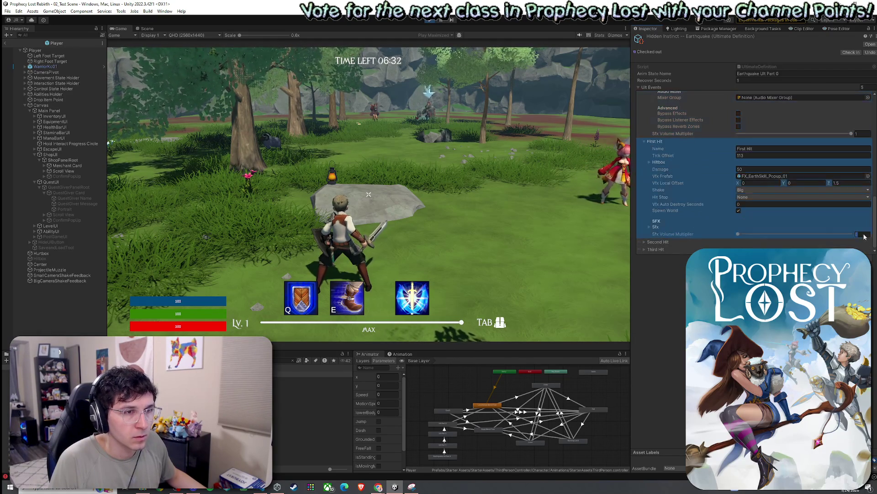
{"action": "left_click", "coordinate": [645, 242]}
{"action": "scroll", "coordinate": [822, 239], "scroll_direction": "down", "scroll_amount": 3}
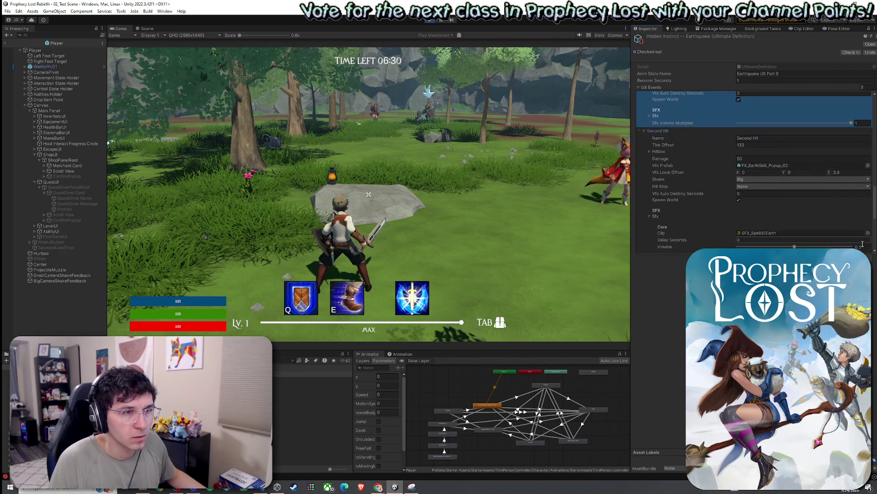
{"action": "scroll", "coordinate": [823, 239], "scroll_direction": "down", "scroll_amount": 3}
{"action": "left_click", "coordinate": [859, 191]}
{"action": "scroll", "coordinate": [865, 242], "scroll_direction": "down", "scroll_amount": 4}
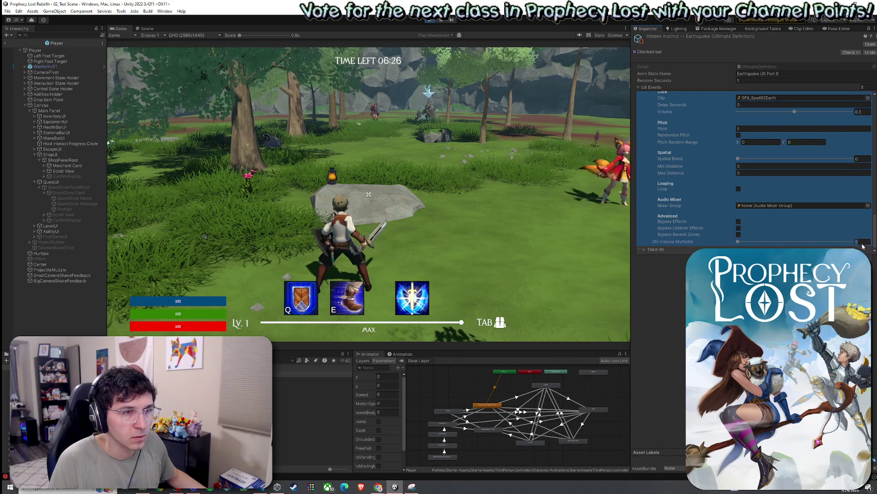
{"action": "left_click", "coordinate": [859, 242]}
{"action": "type", "text": "1"}
- Expand the Third Hit settings and return to the running game to test the ultimate
{"action": "left_click", "coordinate": [645, 249]}
{"action": "scroll", "coordinate": [820, 238], "scroll_direction": "down", "scroll_amount": 4}
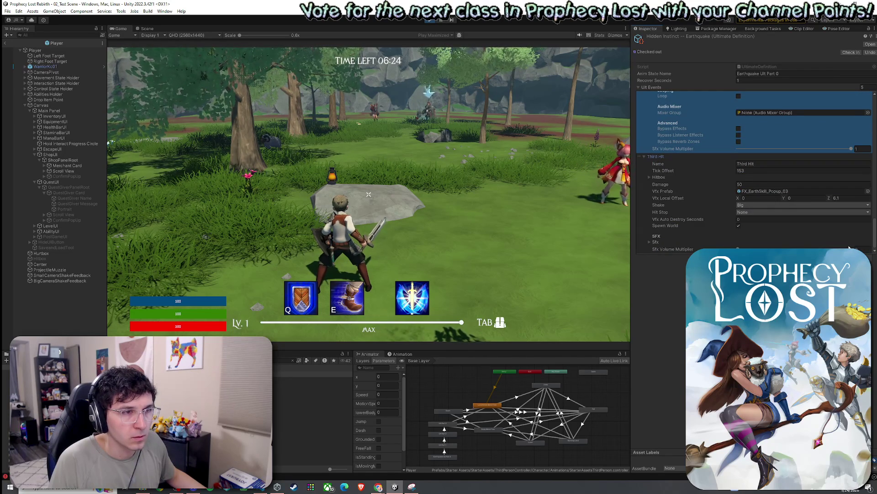
{"action": "left_click", "coordinate": [369, 194]}
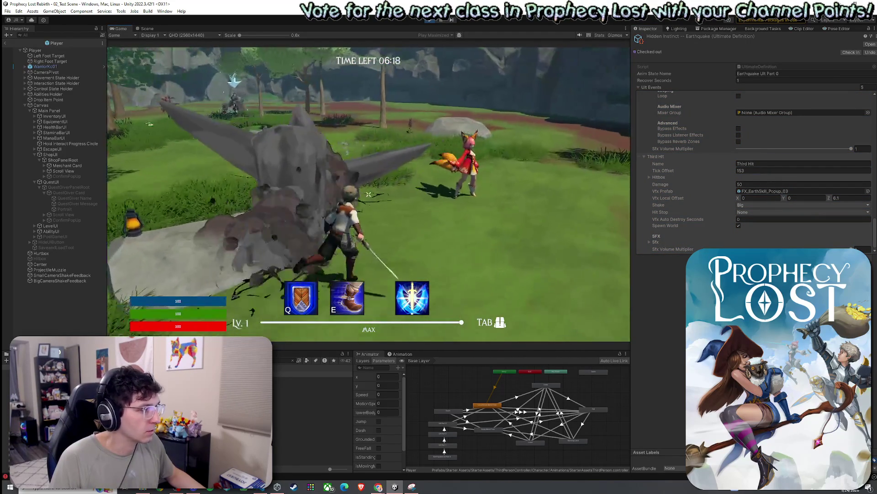
- Set the Earthquake Third Hit sound's pitch to 0
{"action": "key", "text": "super"}
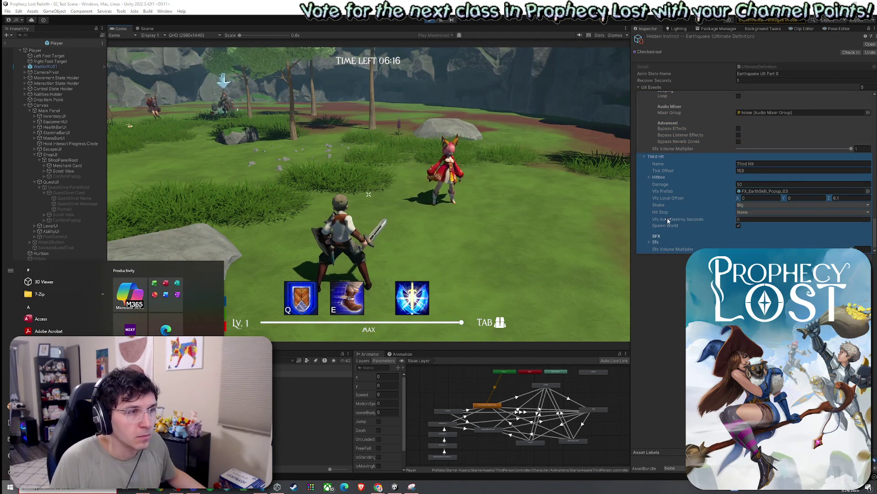
{"action": "left_click", "coordinate": [706, 236]}
{"action": "left_click", "coordinate": [649, 241]}
{"action": "key", "text": "Left"}
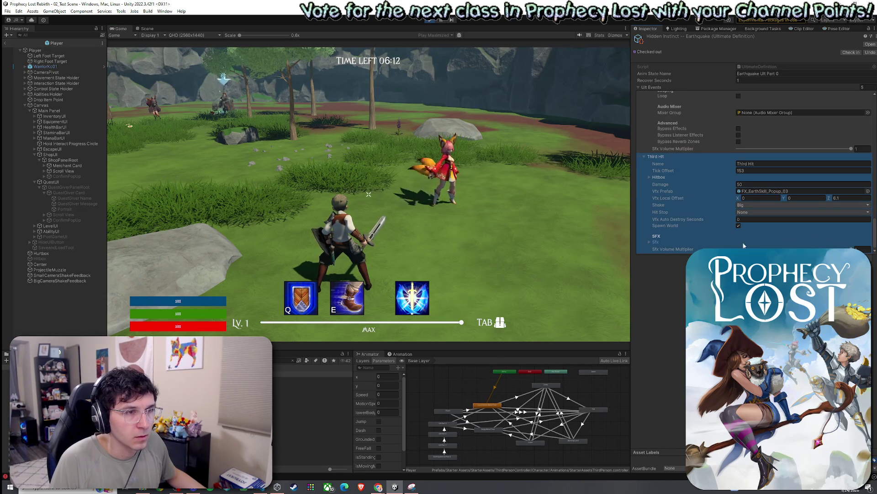
{"action": "left_click", "coordinate": [650, 242]}
{"action": "scroll", "coordinate": [653, 240], "scroll_direction": "down", "scroll_amount": 5}
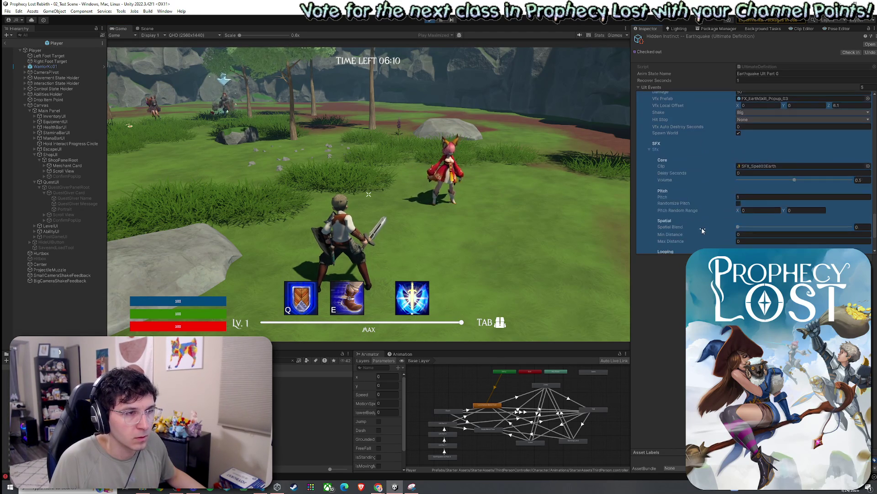
{"action": "left_click", "coordinate": [751, 197]}
{"action": "type", "text": "0"}
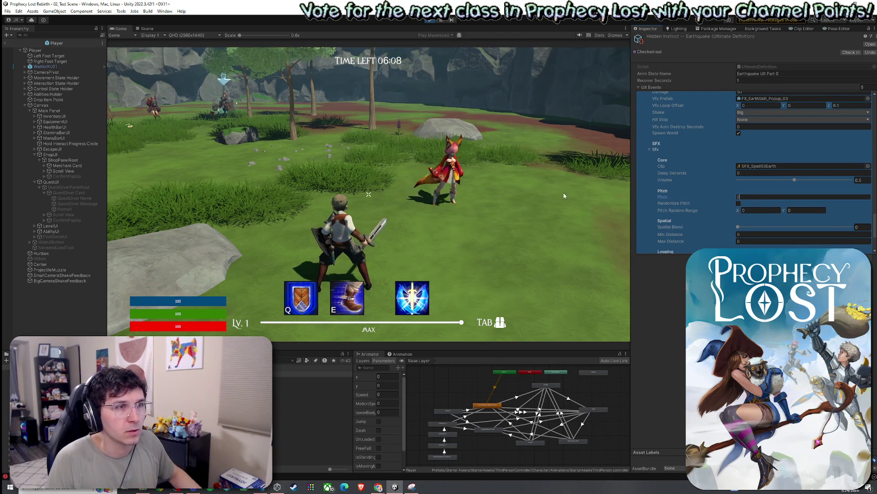
- Resume playing in the Game view, then clear the Console log
{"action": "left_click", "coordinate": [548, 183]}
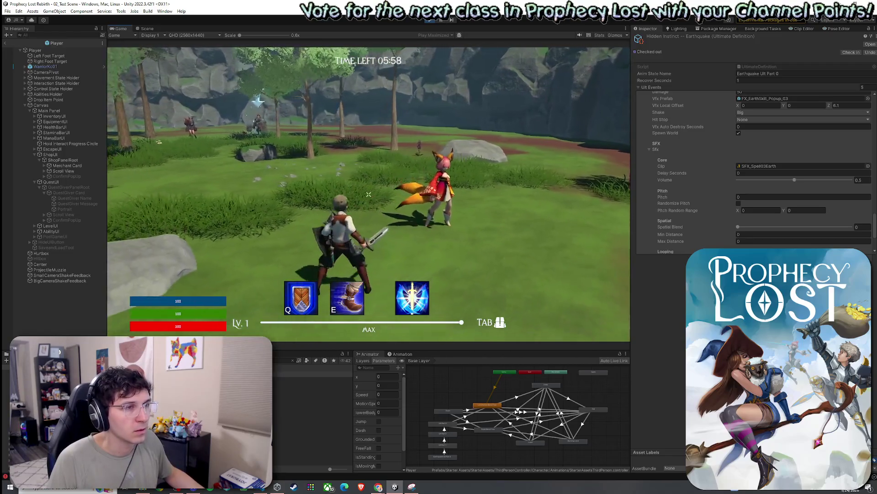
{"action": "key", "text": "super"}
{"action": "scroll", "coordinate": [677, 218], "scroll_direction": "up", "scroll_amount": 3}
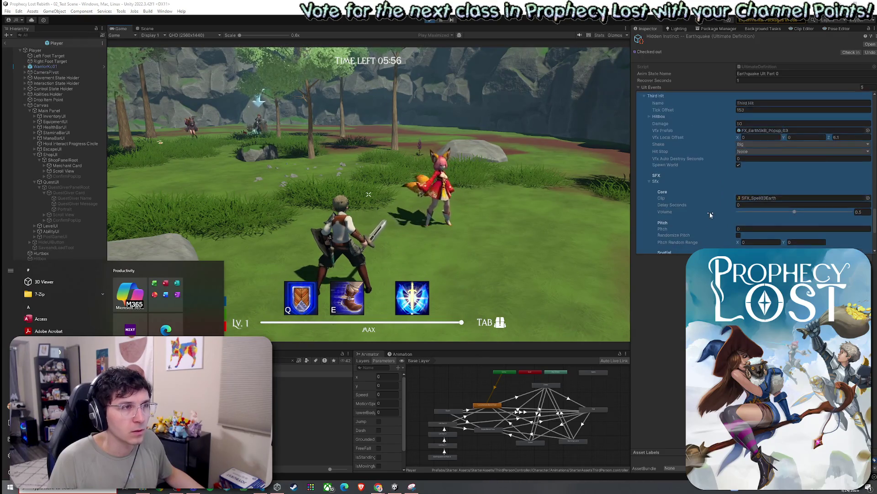
{"action": "scroll", "coordinate": [710, 215], "scroll_direction": "up", "scroll_amount": 10}
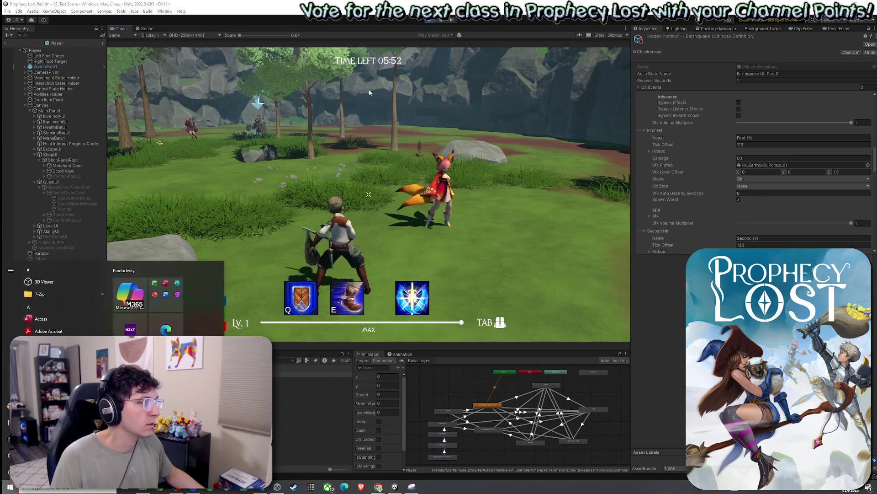
{"action": "key", "text": "super"}
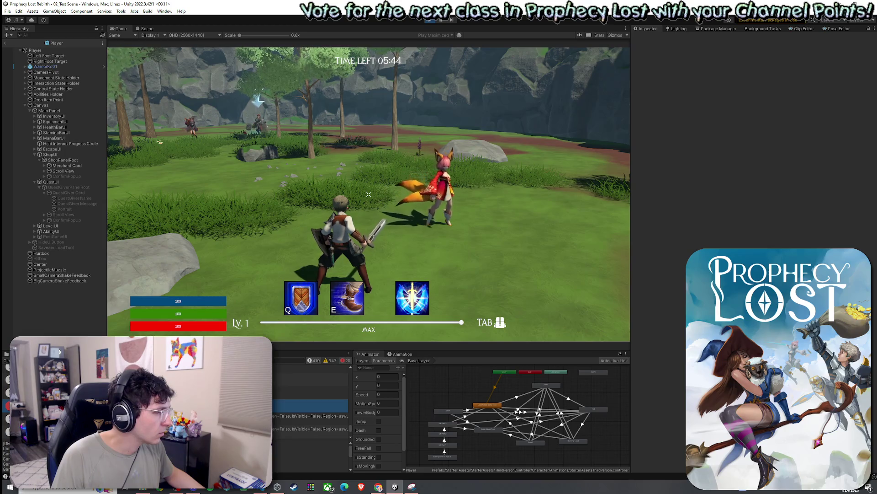
{"action": "left_click", "coordinate": [6, 360]}
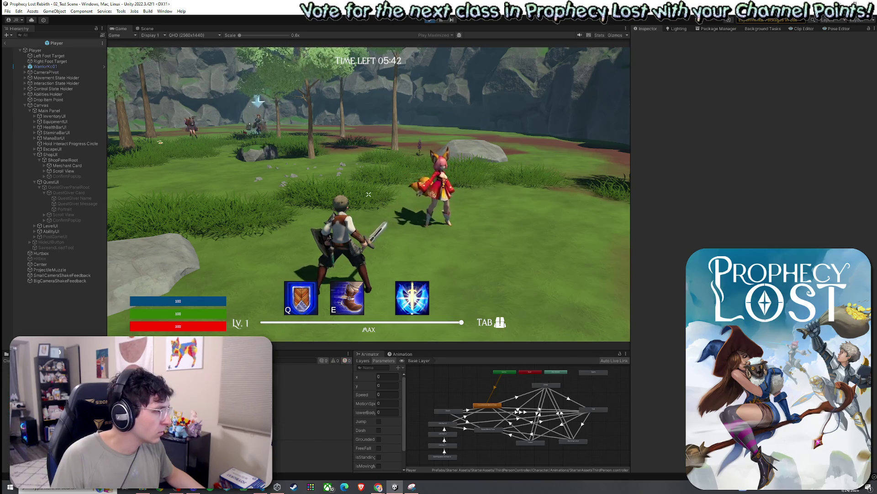
- Stop the playtest from the toolbar so the Prophecy Lost title screen shows again
{"action": "left_click", "coordinate": [430, 20]}
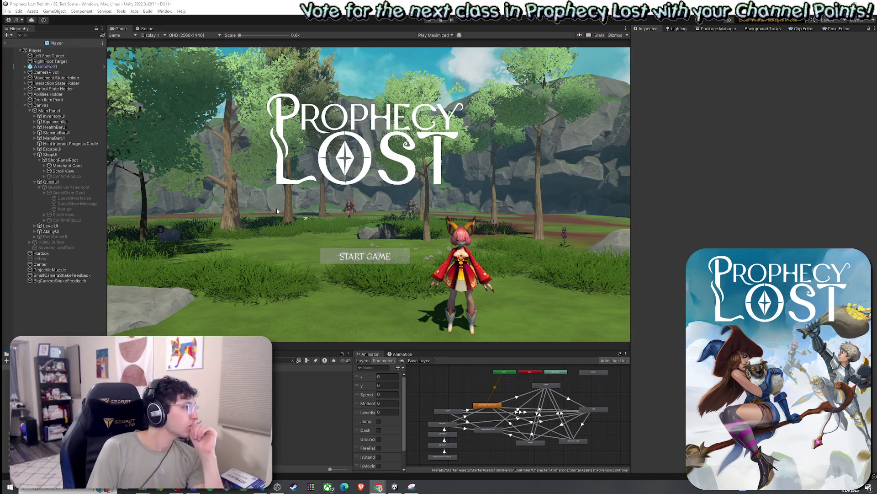
- Leave the Player prefab for the full scene and save 02_Test Scene
{"action": "left_click", "coordinate": [7, 11]}
{"action": "key", "text": "Escape"}
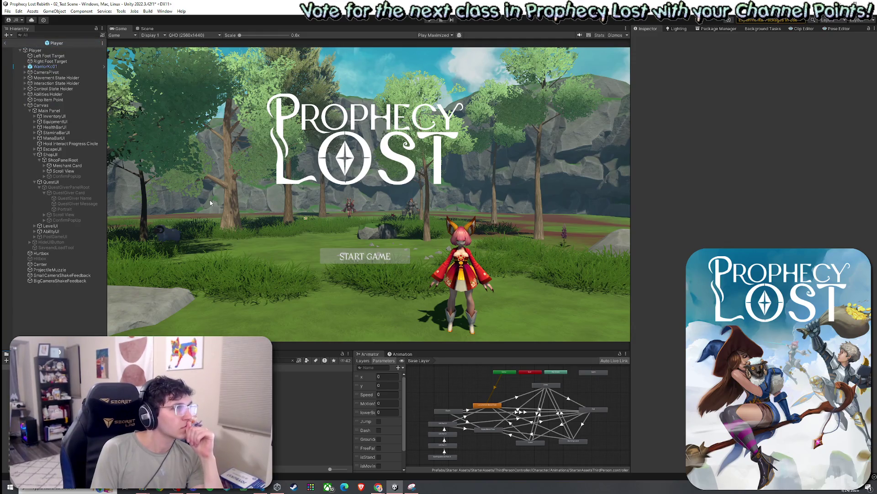
{"action": "left_click", "coordinate": [5, 43]}
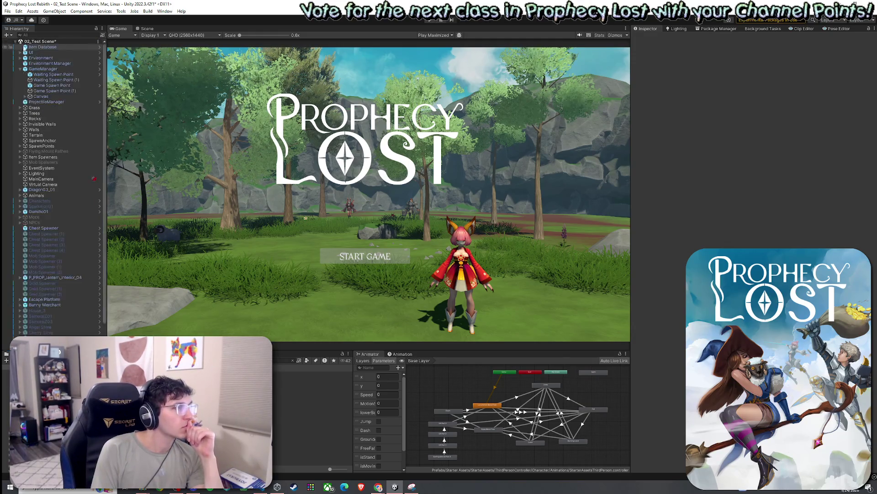
{"action": "left_click", "coordinate": [7, 11]}
{"action": "left_click", "coordinate": [20, 46]}
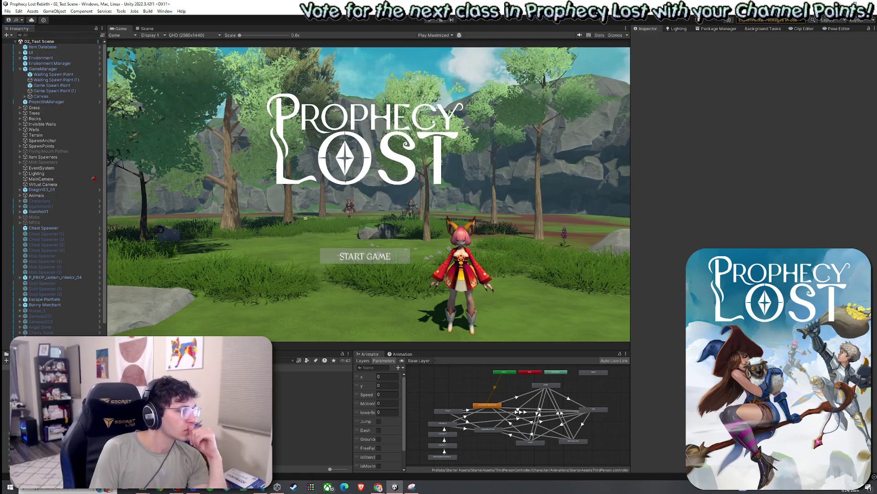
- Select the Earthquake Ultimate Definition, clear the search, and orbit the Scene view around the spawn area
{"action": "left_click", "coordinate": [281, 374]}
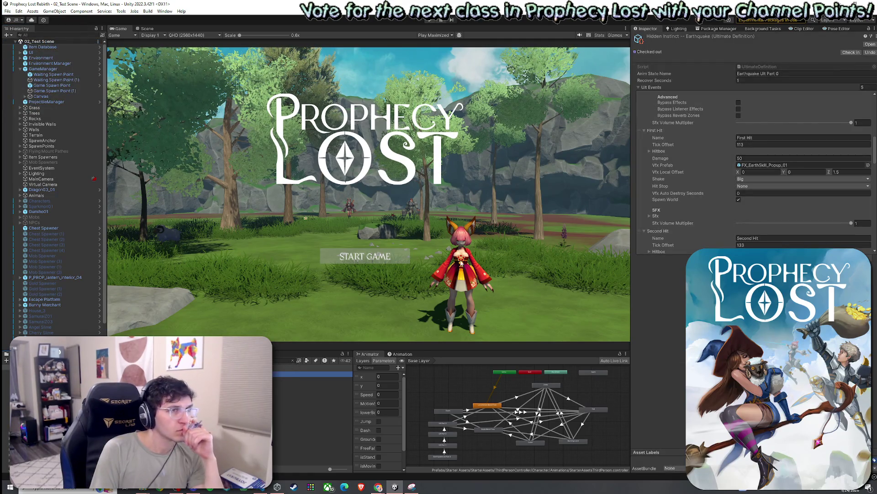
{"action": "left_click", "coordinate": [293, 361]}
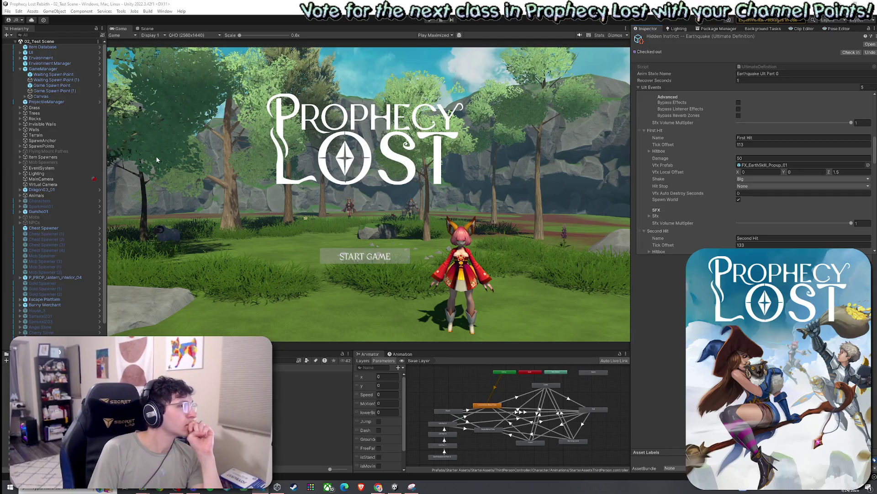
{"action": "left_click", "coordinate": [147, 28]}
{"action": "mouse_move", "coordinate": [251, 145]}
{"action": "left_mouse_down"}
{"action": "mouse_move", "coordinate": [373, 153]}
{"action": "mouse_move", "coordinate": [316, 168]}
{"action": "left_mouse_up"}
{"action": "left_click", "coordinate": [18, 11]}
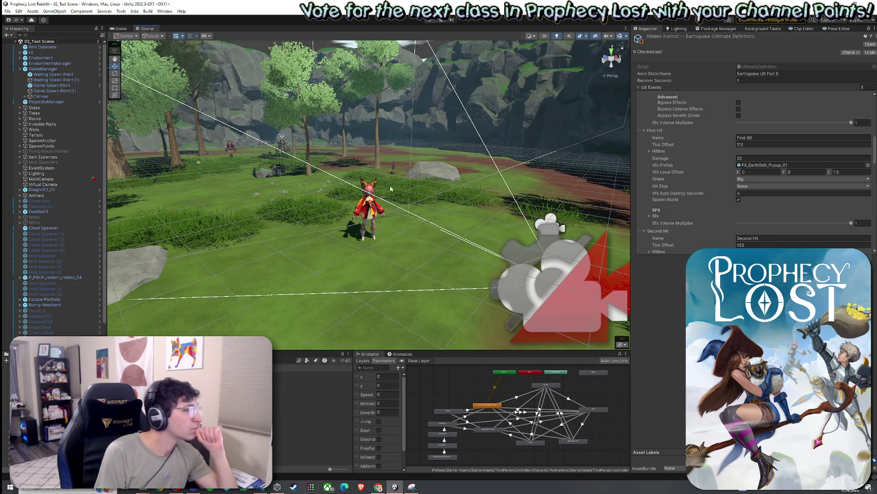
- Orbit the scene view closer to the character, then bring up the File menu
{"action": "left_click_drag", "start_coordinate": [403, 229], "coordinate": [414, 231]}
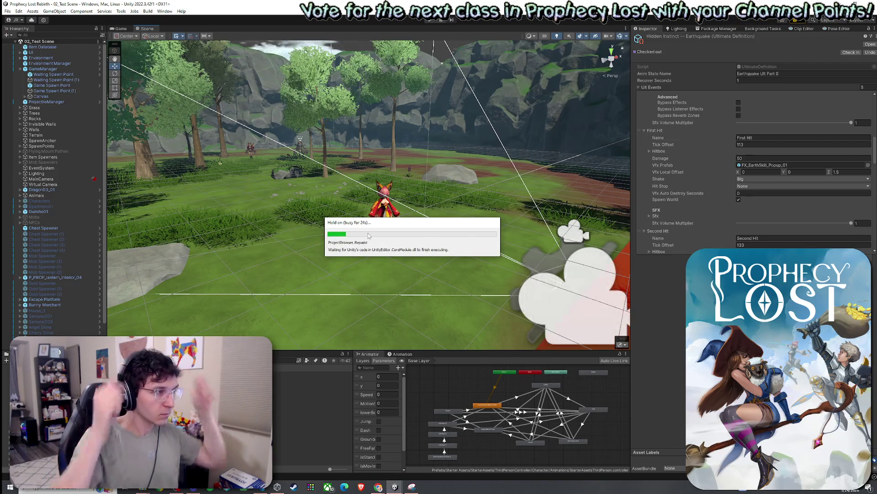
{"action": "left_click", "coordinate": [8, 11]}
- Save the Earthquake settings and start Play mode with Ctrl+P
{"action": "left_click", "coordinate": [28, 44]}
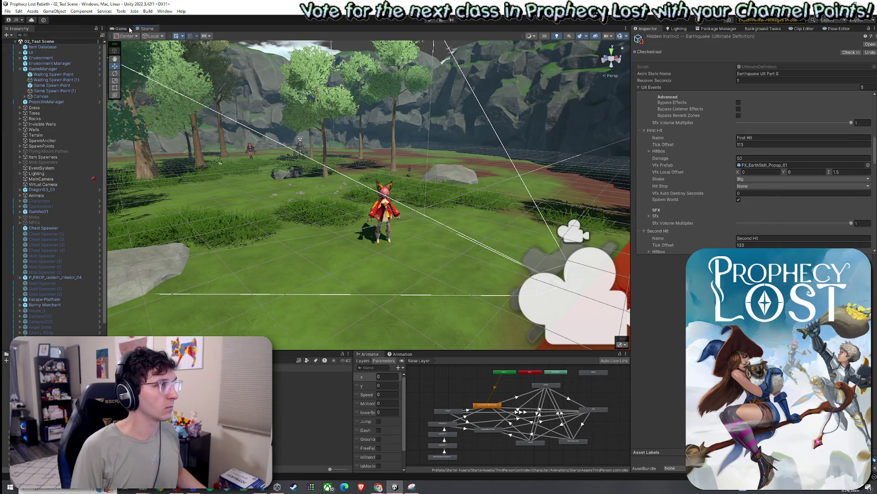
{"action": "key", "text": "ctrl+p"}
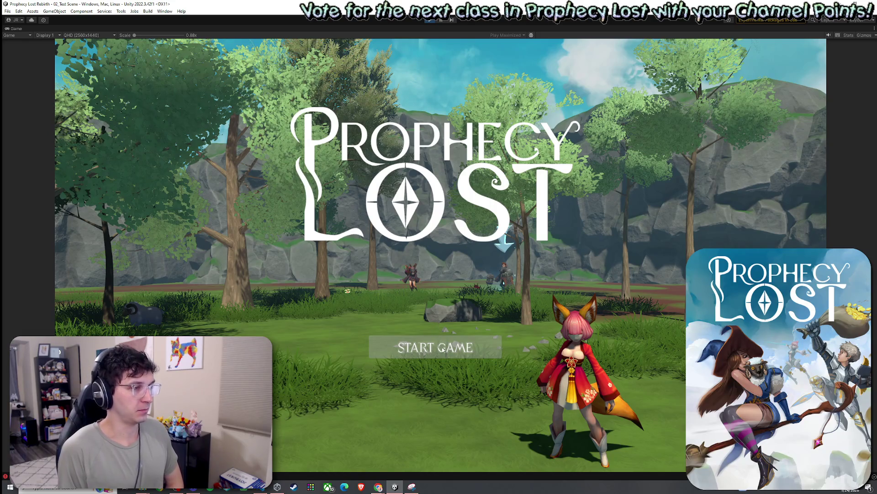
- Start the game from START GAME and run and jump across the field toward the fox girl
{"action": "left_click", "coordinate": [443, 349]}
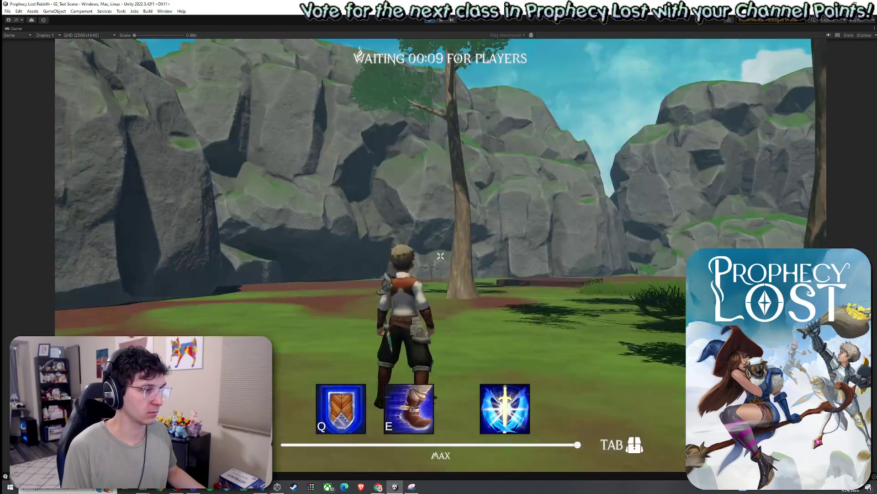
{"action": "key", "text": "w"}
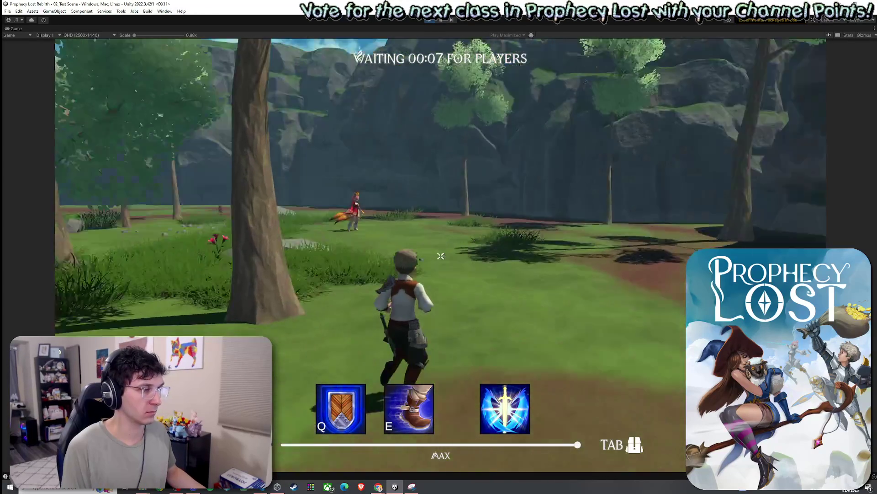
{"action": "key", "text": "w"}
{"action": "key", "text": "w"}
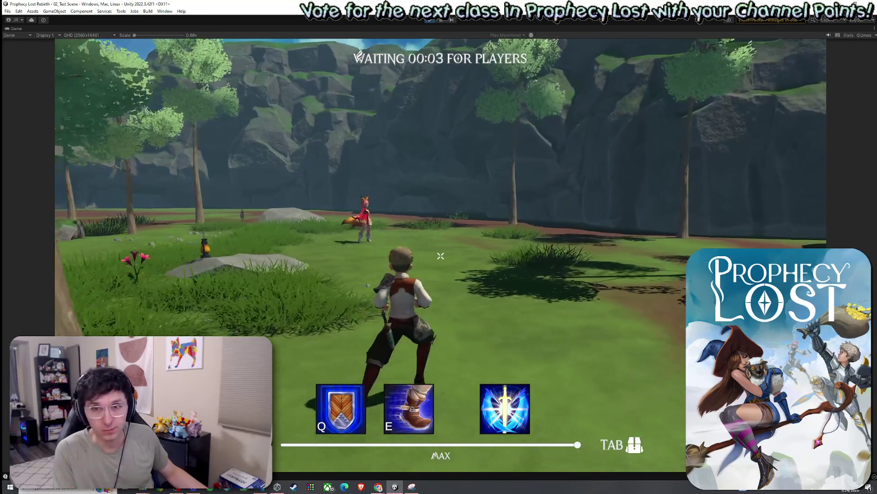
{"action": "key", "text": "w"}
{"action": "key", "text": "space"}
{"action": "key", "text": "w"}
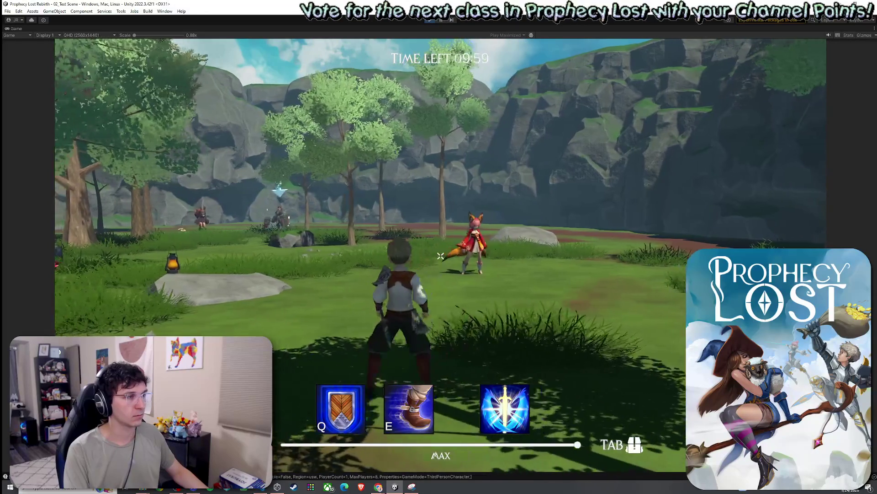
{"action": "key", "text": "w"}
{"action": "key", "text": "w"}
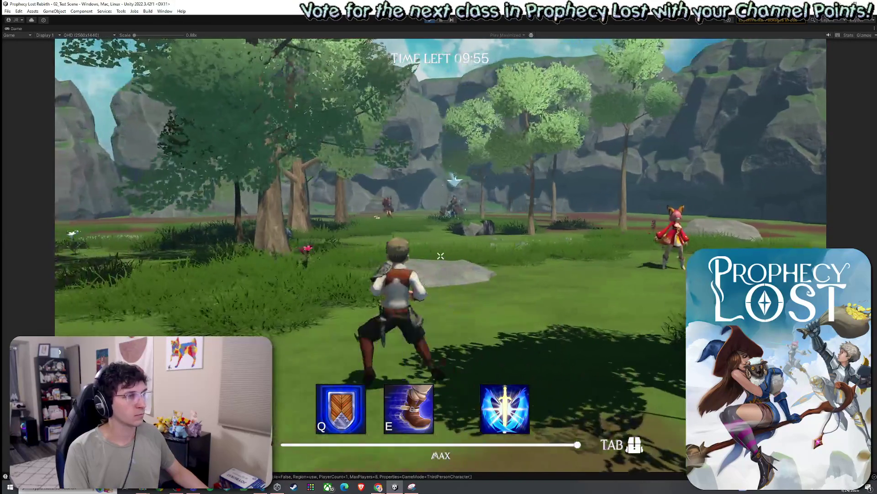
{"action": "key", "text": "w"}
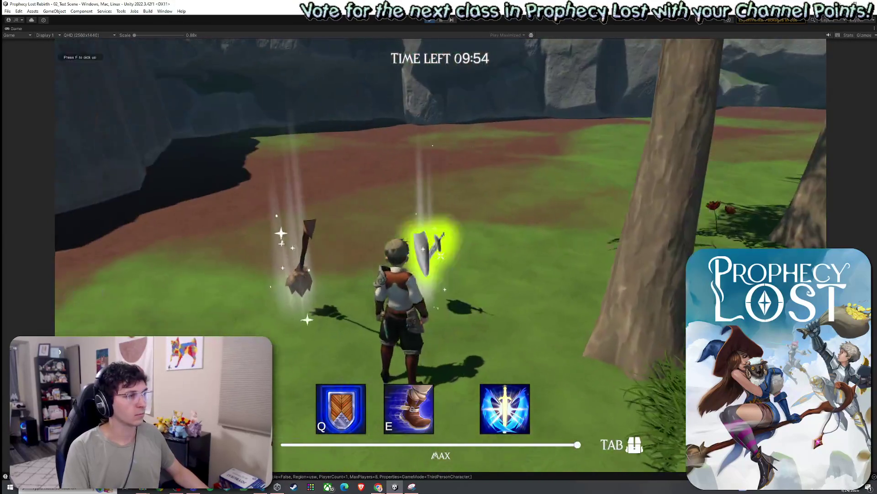
- Equip the sword and shield from the Tab inventory
{"action": "key", "text": "Tab"}
{"action": "left_click", "coordinate": [613, 208]}
{"action": "key", "text": "w"}
{"action": "key", "text": "Tab"}
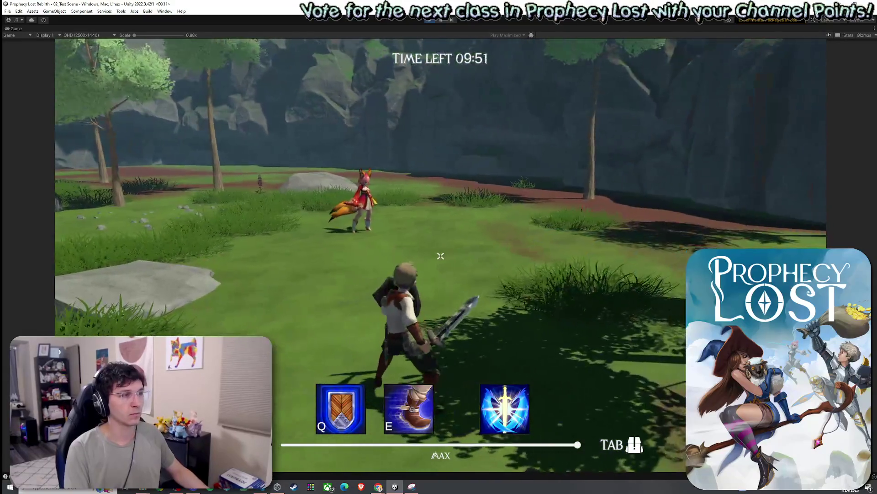
- Strike twice near the fox girl, run clear of the rock eruptions and dash past her
{"action": "left_click", "coordinate": [440, 256]}
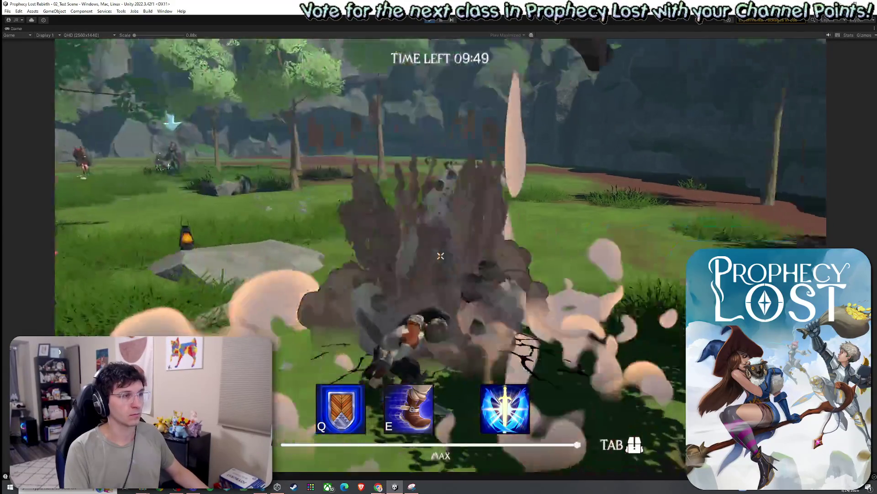
{"action": "key", "text": "w"}
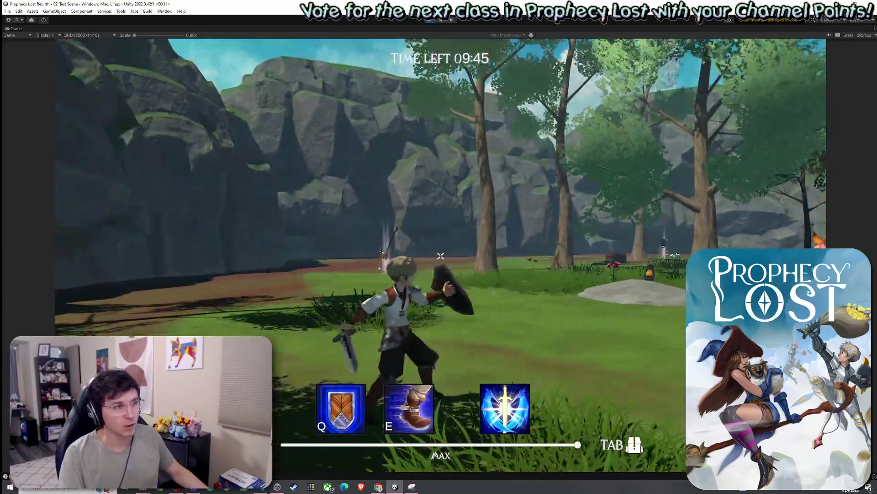
{"action": "left_click", "coordinate": [440, 256]}
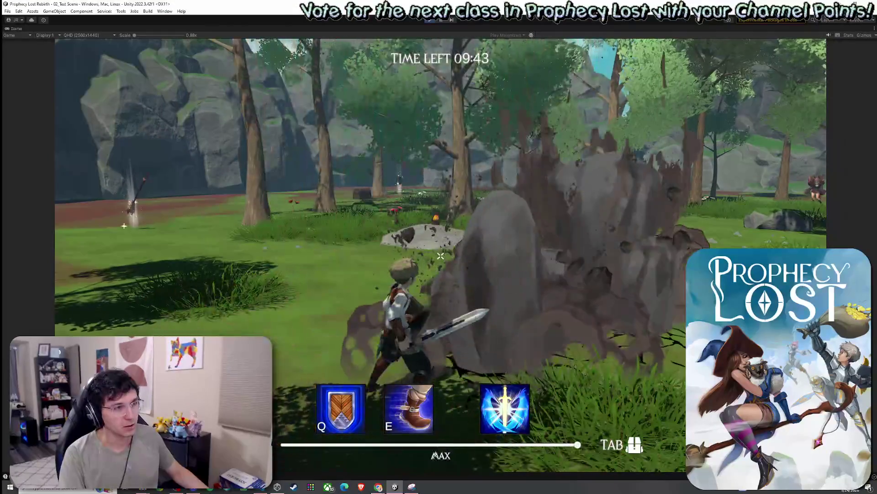
{"action": "key", "text": "w"}
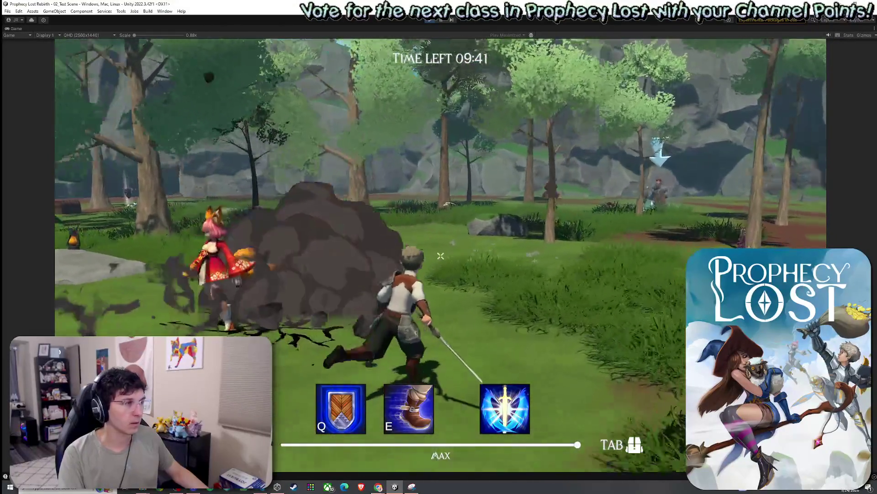
{"action": "key", "text": "w"}
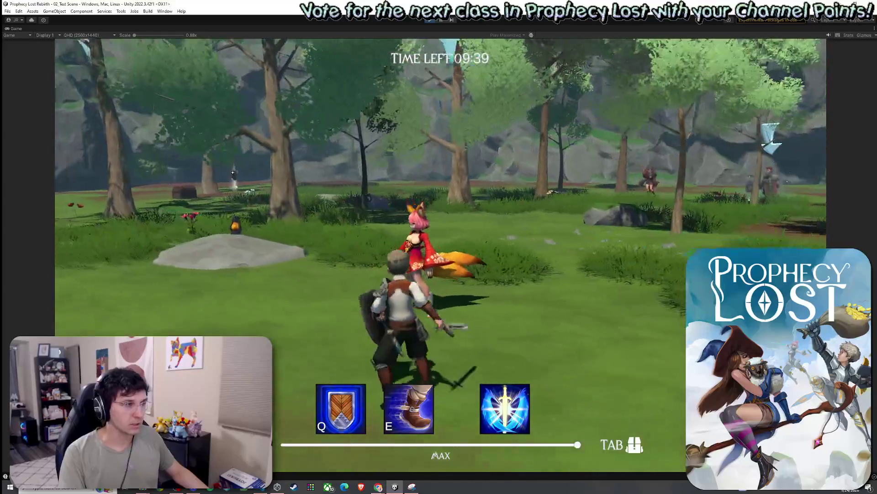
{"action": "key", "text": "e"}
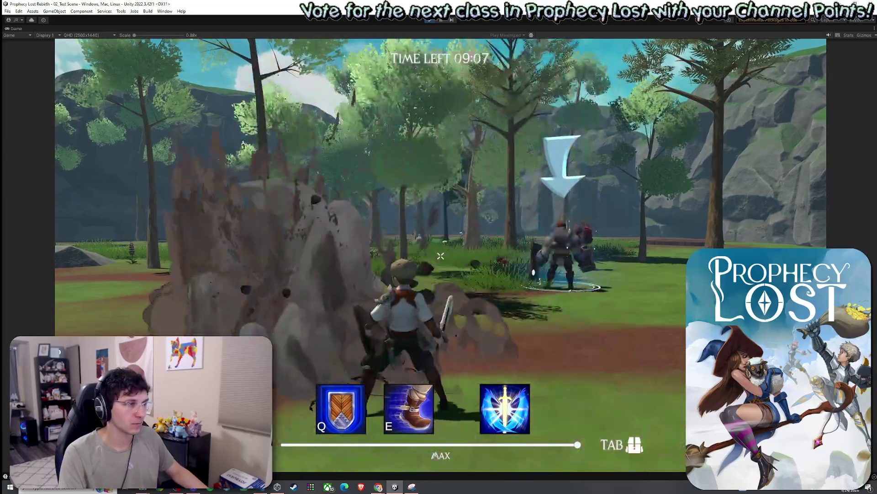
- Trigger the first ultimate slam, then run across the flat rock toward the fox girl
{"action": "key", "text": "w"}
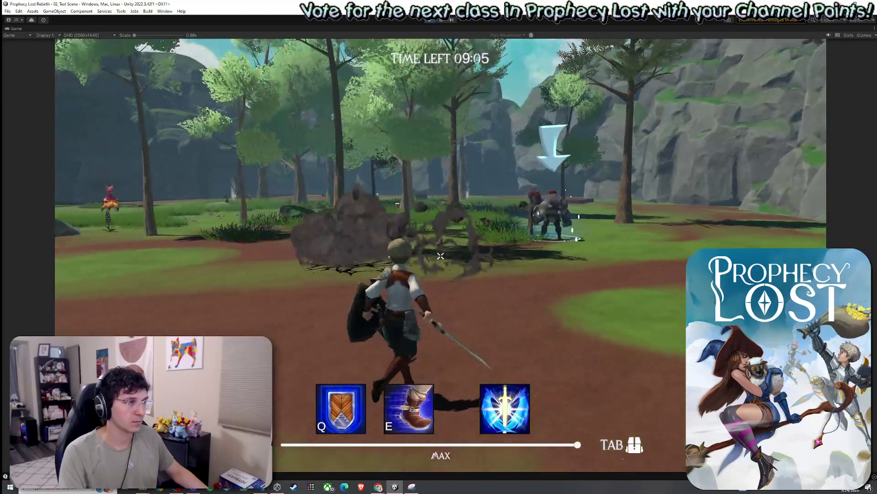
{"action": "key", "text": "w"}
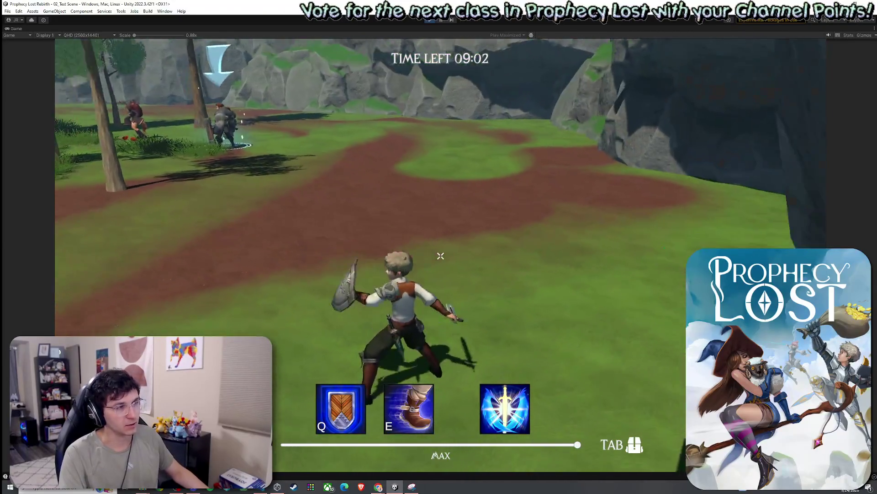
{"action": "left_click", "coordinate": [441, 255]}
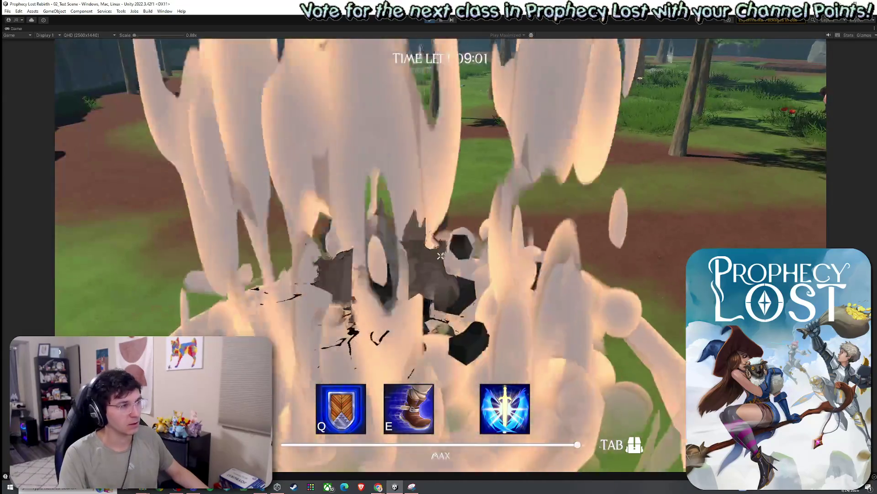
{"action": "key", "text": "w"}
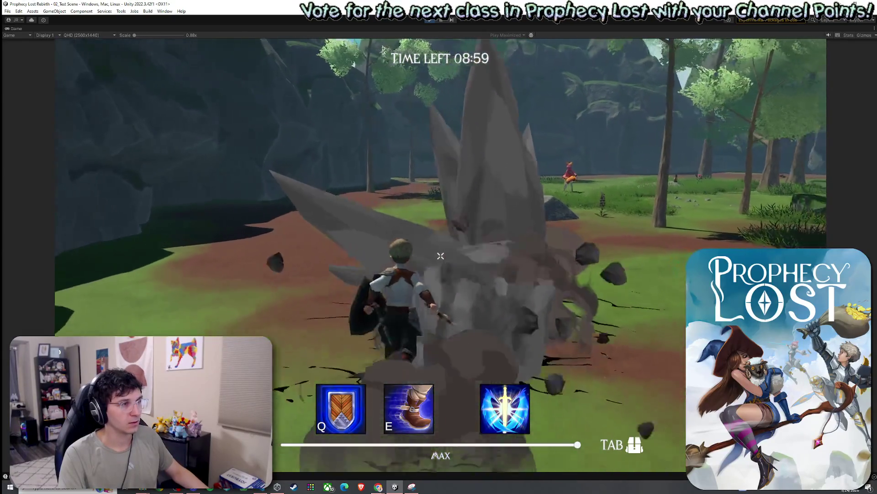
{"action": "key", "text": "w"}
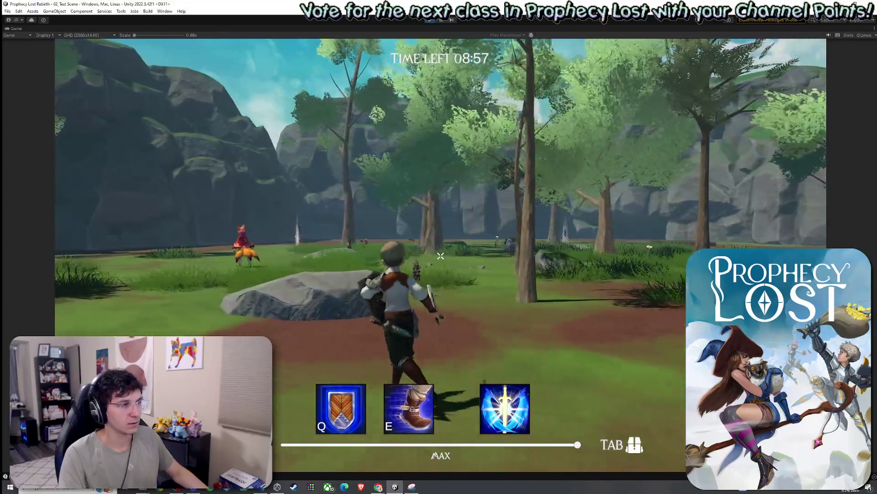
{"action": "key", "text": "w"}
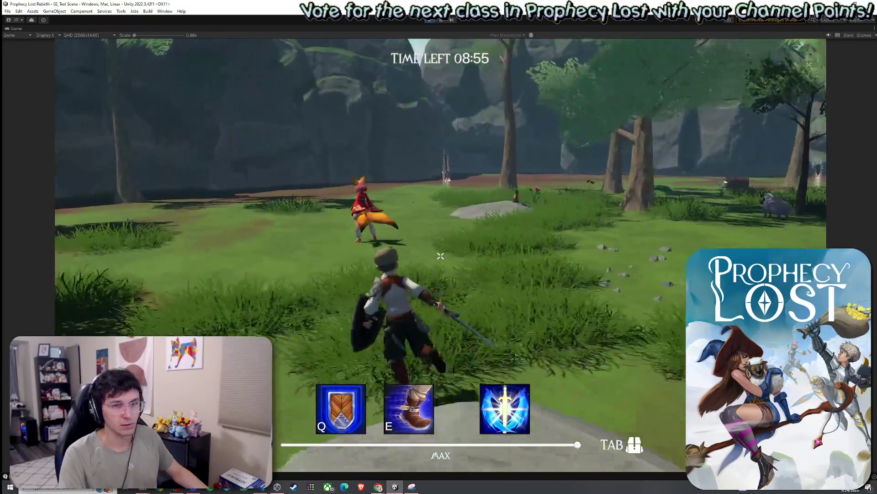
{"action": "key", "text": "w"}
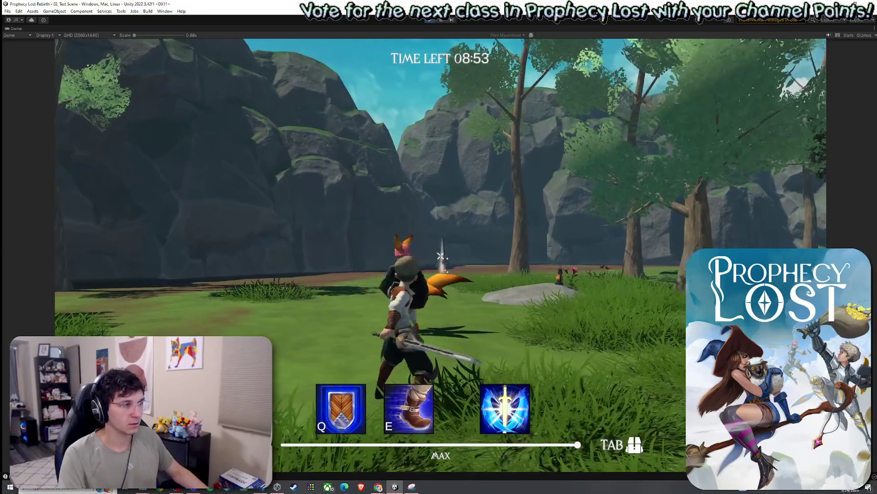
- Cast the second slam near the fox girl, return to the flat rock, and stop the playtest
{"action": "left_click", "coordinate": [440, 255]}
{"action": "key", "text": "w"}
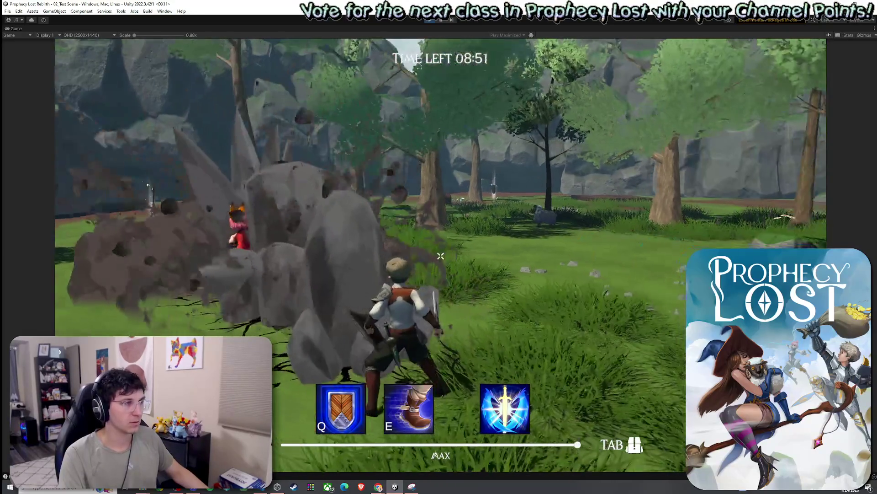
{"action": "key", "text": "w"}
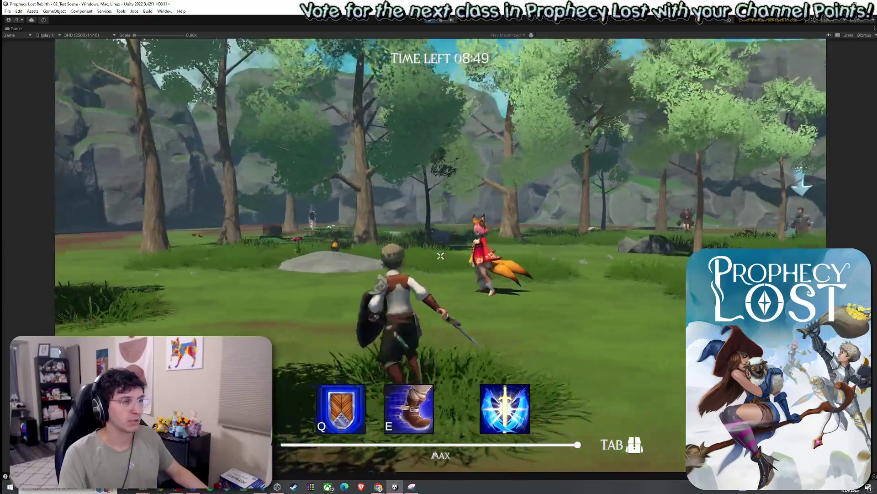
{"action": "key", "text": "w"}
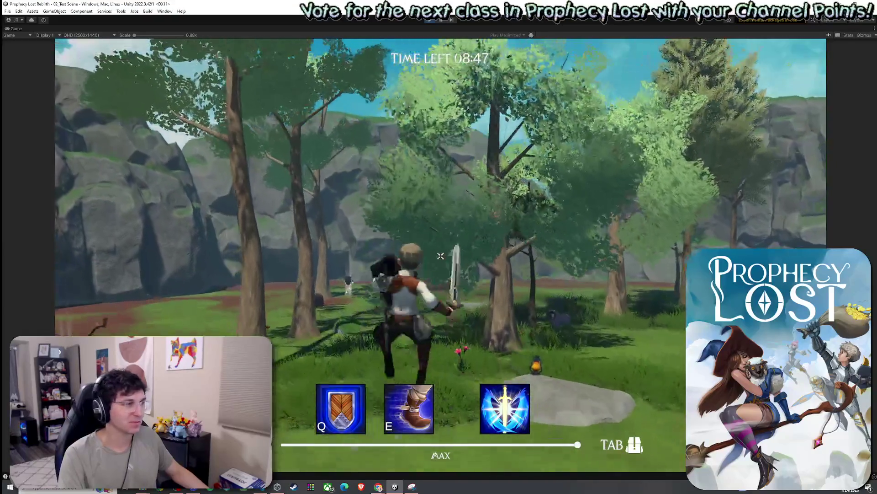
{"action": "key", "text": "w"}
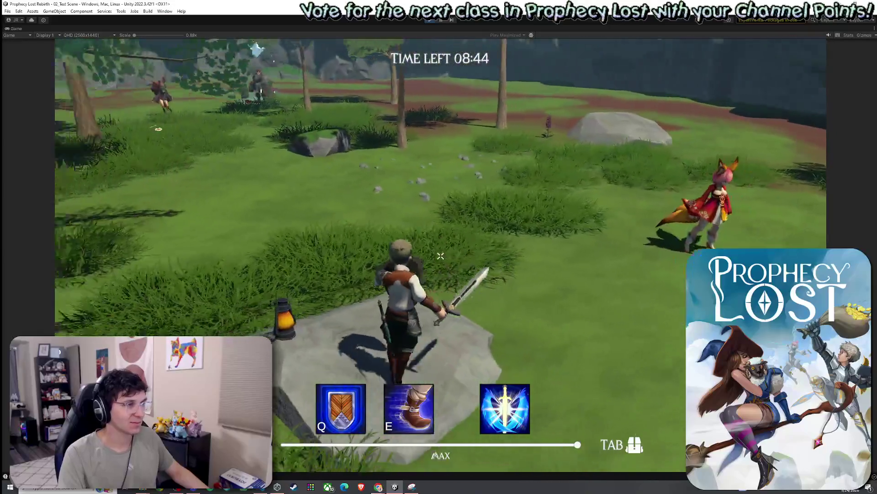
{"action": "mouse_move", "coordinate": [441, 256]}
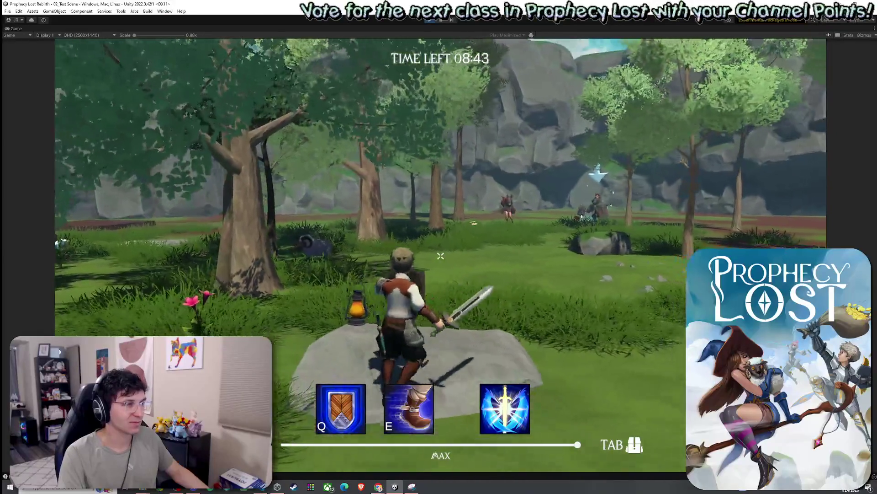
{"action": "key", "text": "a"}
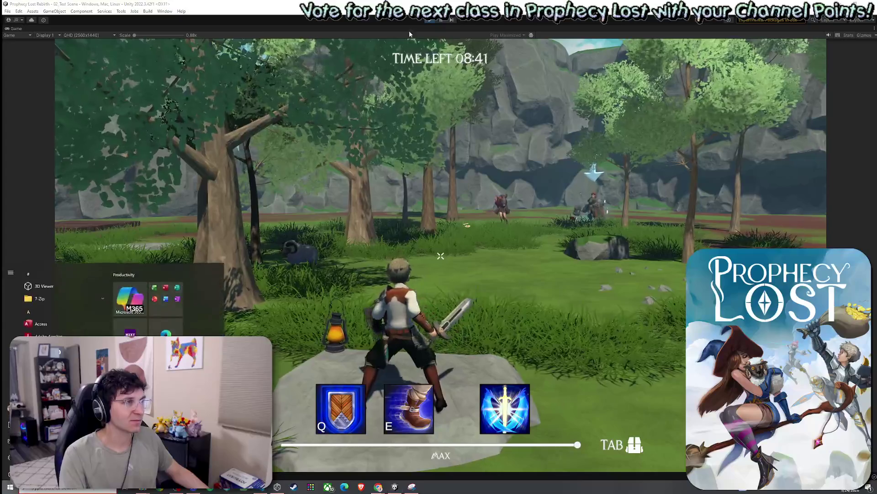
{"action": "key", "text": "ctrl+p"}
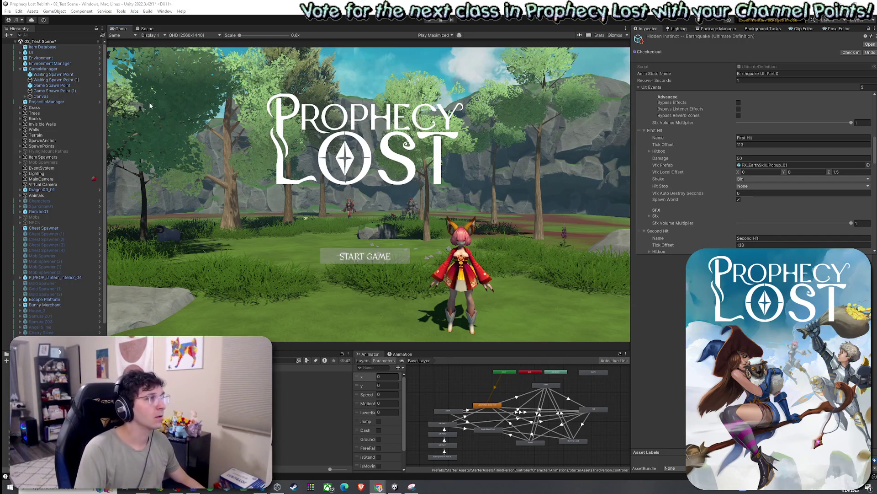
- Save the scene and collapse GameManager's children in the Hierarchy
{"action": "left_click", "coordinate": [7, 11]}
{"action": "left_click", "coordinate": [18, 44]}
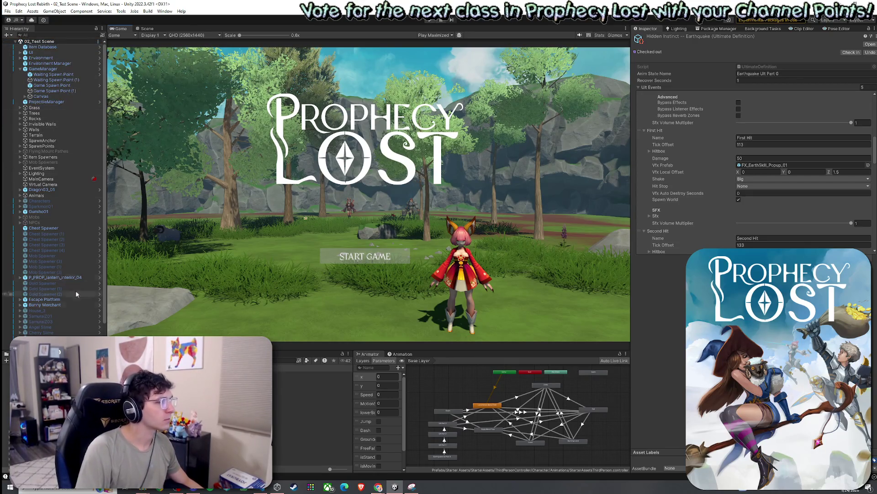
{"action": "left_click", "coordinate": [20, 69]}
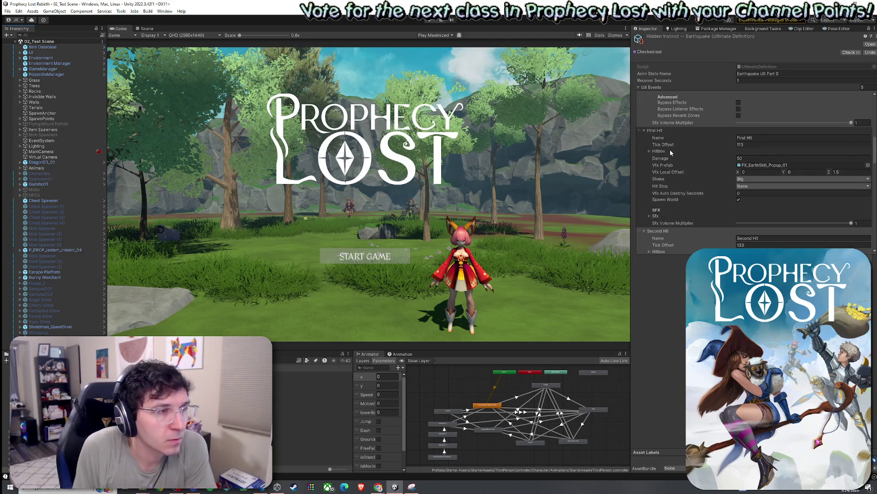
{"action": "scroll", "coordinate": [663, 185], "scroll_direction": "down", "scroll_amount": 5}
{"action": "scroll", "coordinate": [663, 184], "scroll_direction": "up", "scroll_amount": 4}
- Collapse all five Ult Events, then expand SlamEffect and its Hitbox settings
{"action": "left_click", "coordinate": [644, 94]}
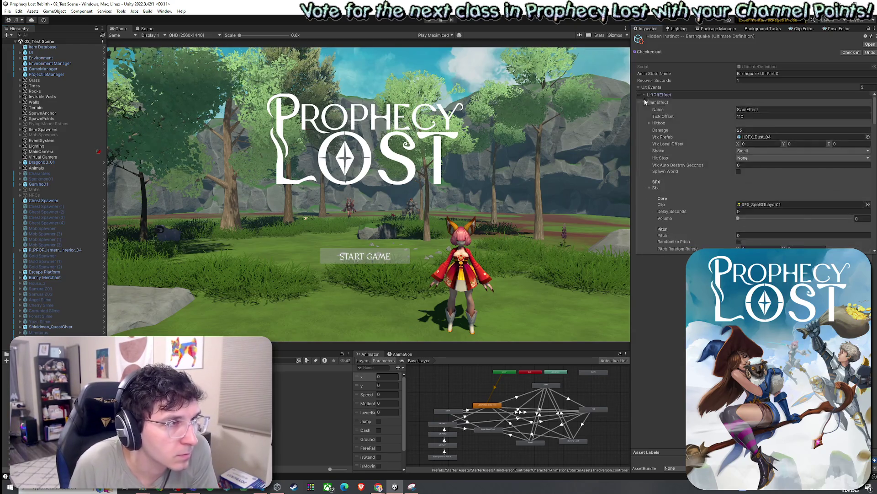
{"action": "left_click", "coordinate": [644, 102]}
{"action": "left_click", "coordinate": [644, 110]}
{"action": "left_click", "coordinate": [644, 117]}
{"action": "left_click", "coordinate": [645, 124]}
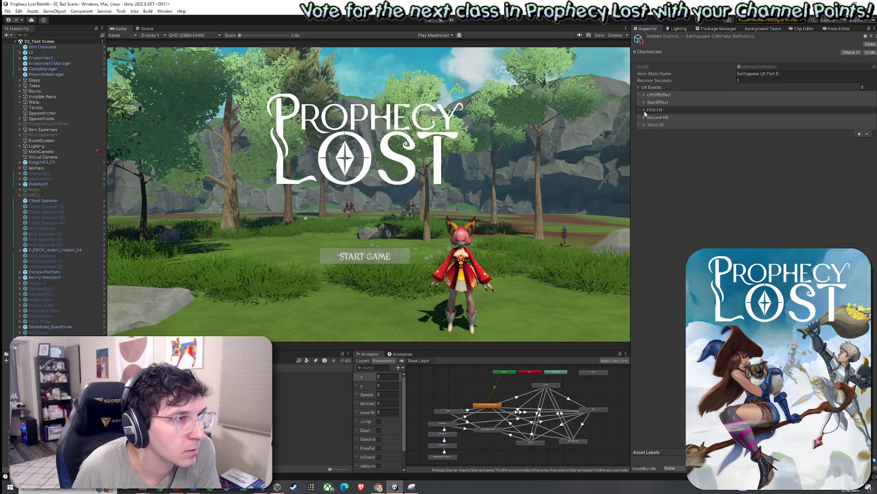
{"action": "left_click", "coordinate": [644, 102]}
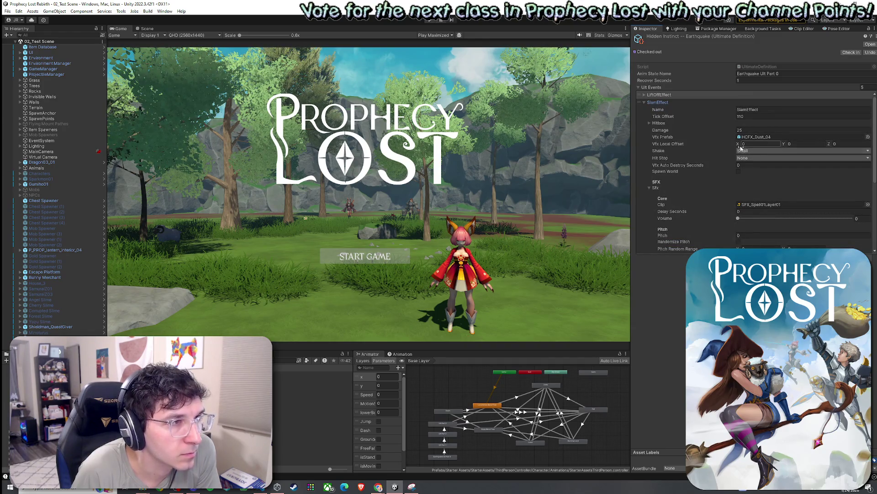
{"action": "left_click", "coordinate": [649, 123]}
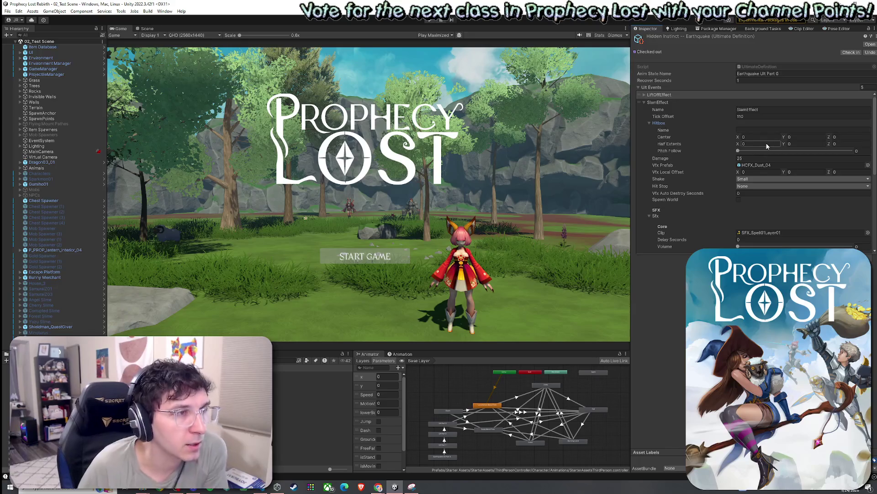
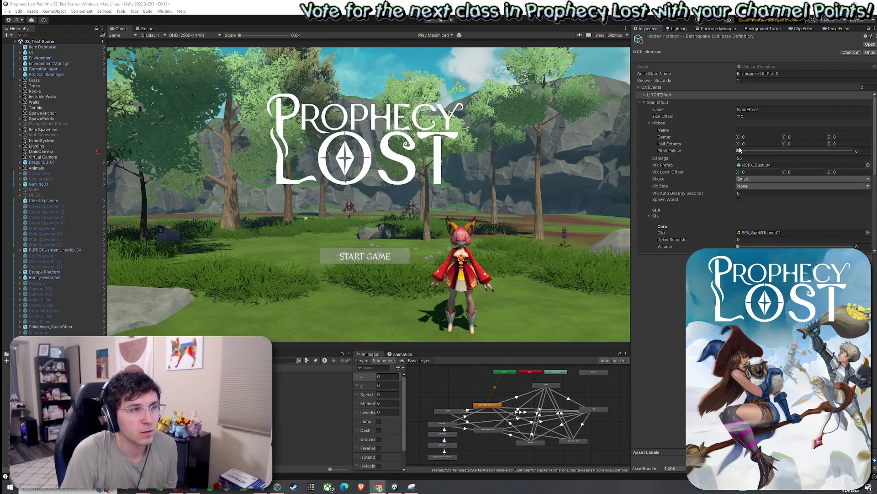
- Set the SlamEffect hitbox half extents to 2, 2, 2
{"action": "left_click", "coordinate": [753, 144]}
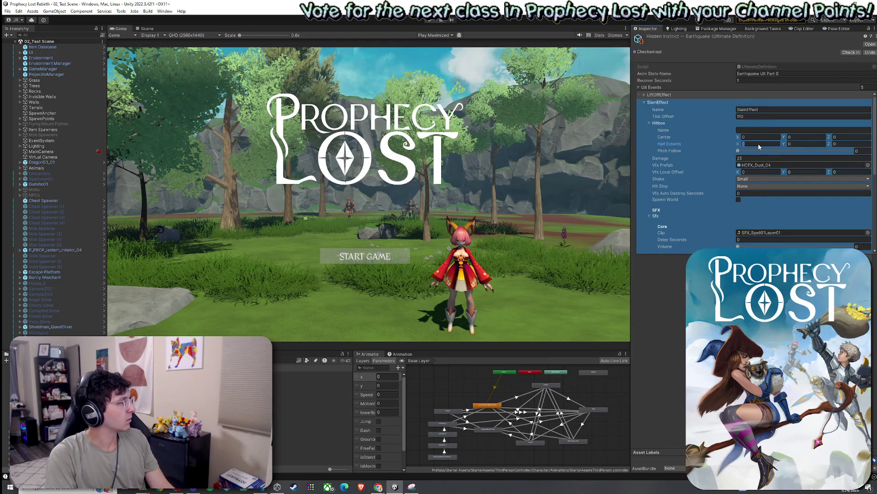
{"action": "type", "text": "1"}
{"action": "key", "text": "BackSpace"}
{"action": "type", "text": "2"}
{"action": "left_click", "coordinate": [802, 144]}
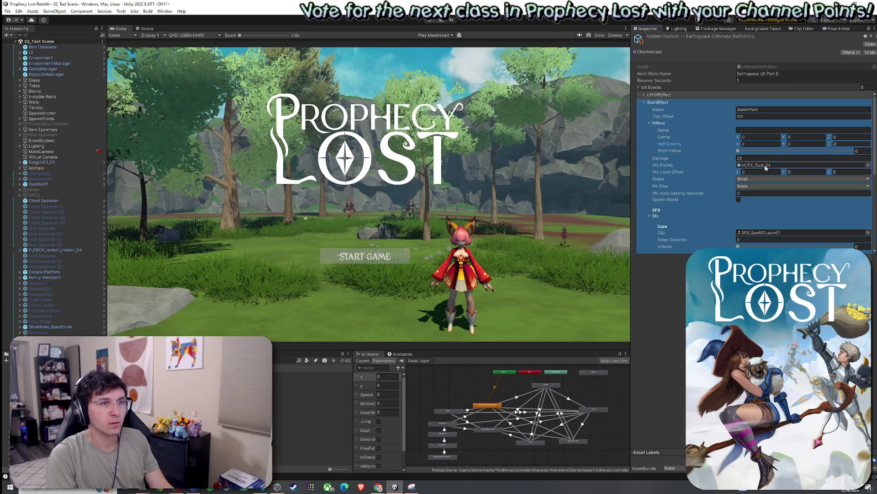
{"action": "scroll", "coordinate": [717, 187], "scroll_direction": "down", "scroll_amount": 3}
{"action": "scroll", "coordinate": [710, 189], "scroll_direction": "up", "scroll_amount": 2}
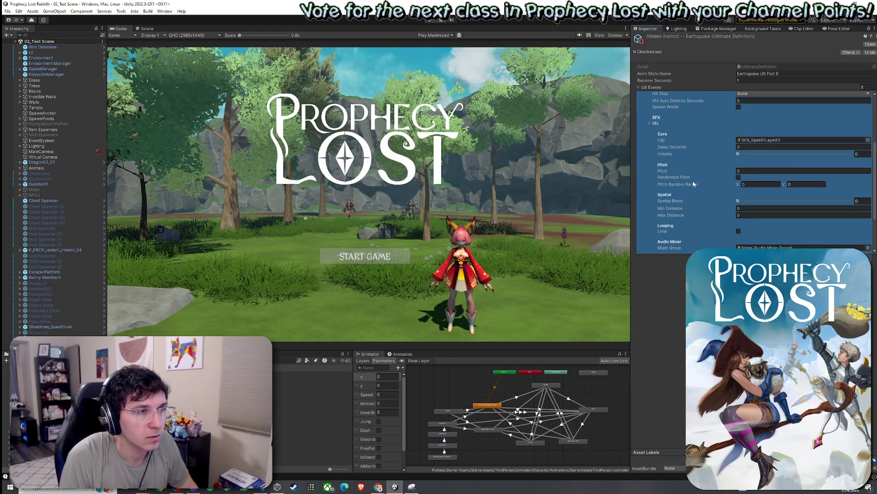
{"action": "scroll", "coordinate": [693, 183], "scroll_direction": "up", "scroll_amount": 1}
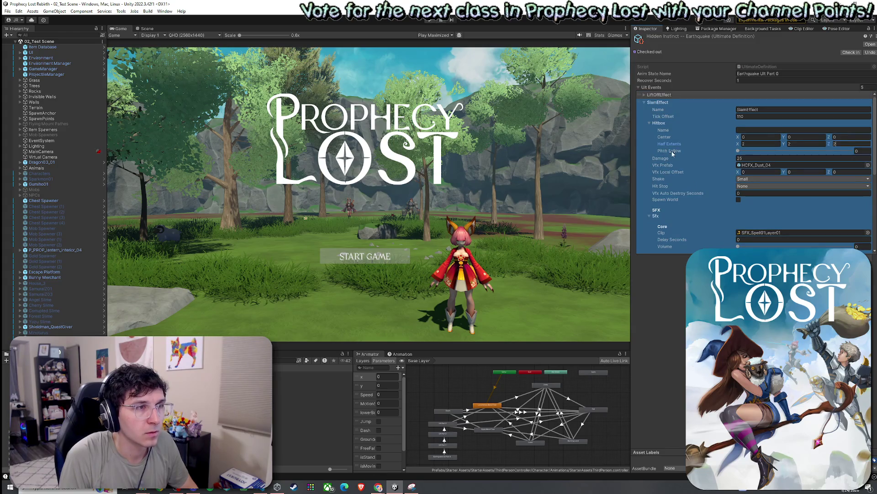
- Collapse the SlamEffect hitbox and sound sections and expand the First Hit hitbox settings
{"action": "left_click", "coordinate": [650, 122]}
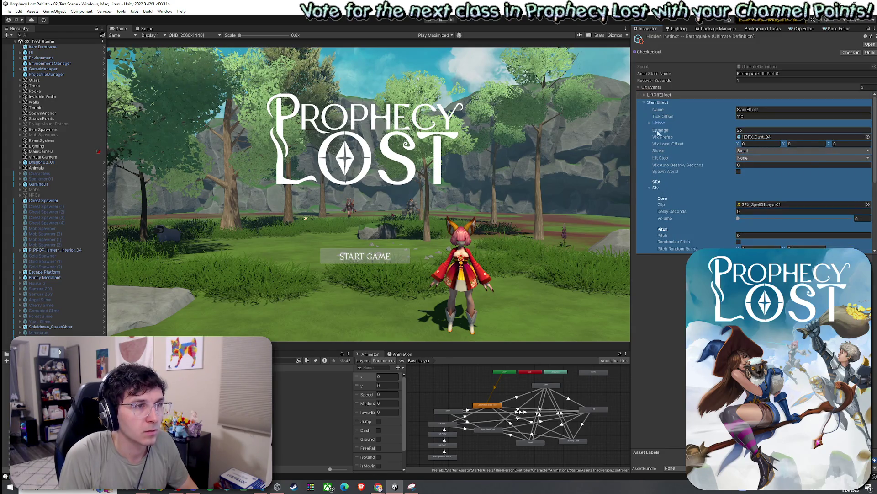
{"action": "left_click", "coordinate": [661, 189]}
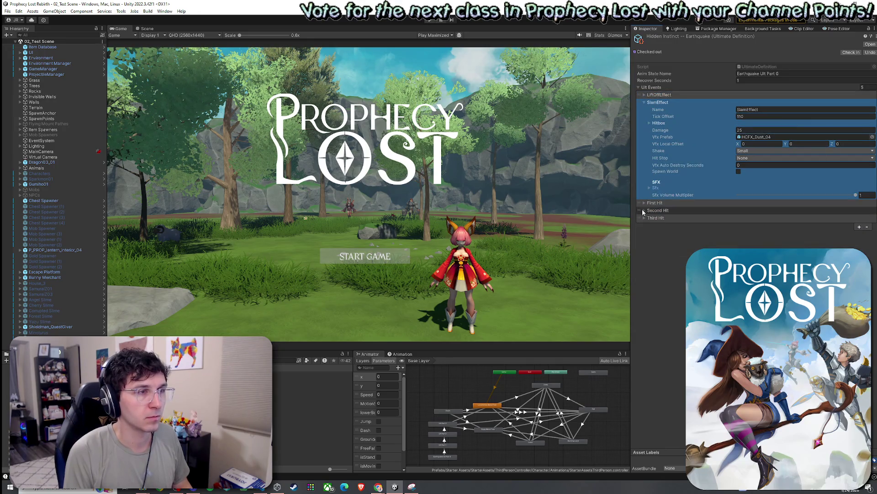
{"action": "left_click", "coordinate": [675, 203]}
{"action": "scroll", "coordinate": [676, 204], "scroll_direction": "down", "scroll_amount": 3}
{"action": "left_click", "coordinate": [659, 162]}
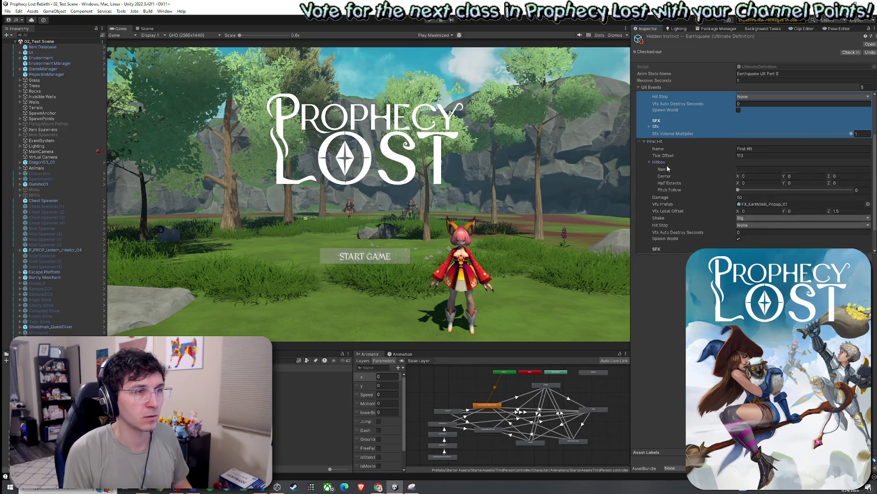
- Give the First Hit hitbox a center Z of 1.5 and half extents of 4, 4, 4
{"action": "left_click", "coordinate": [843, 176]}
{"action": "type", "text": "1.5"}
{"action": "left_click", "coordinate": [770, 183]}
{"action": "type", "text": "4"}
{"action": "key", "text": "Tab"}
{"action": "type", "text": "5"}
{"action": "key", "text": "Tab"}
{"action": "left_click", "coordinate": [802, 182]}
{"action": "type", "text": "4"}
{"action": "left_click", "coordinate": [846, 184]}
{"action": "type", "text": "4"}
{"action": "left_click", "coordinate": [645, 141]}
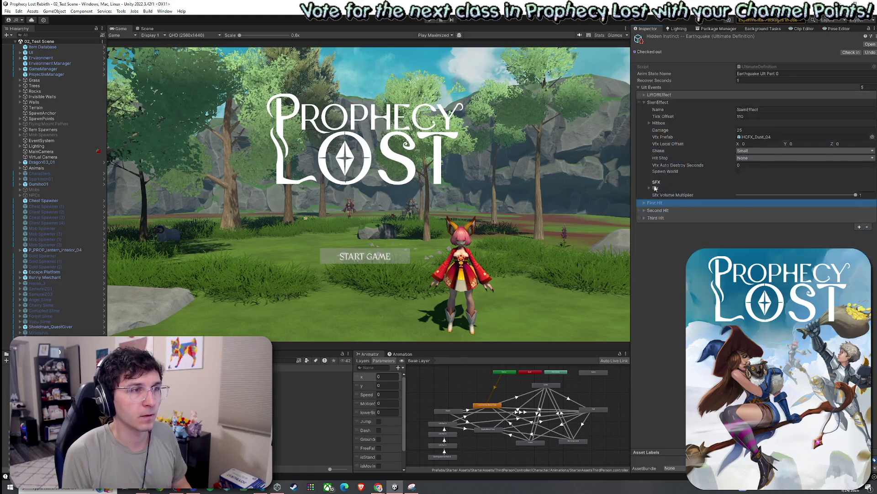
- Expand the Second Hit hitbox settings and start entering its center values
{"action": "scroll", "coordinate": [643, 210], "scroll_direction": "down", "scroll_amount": 1}
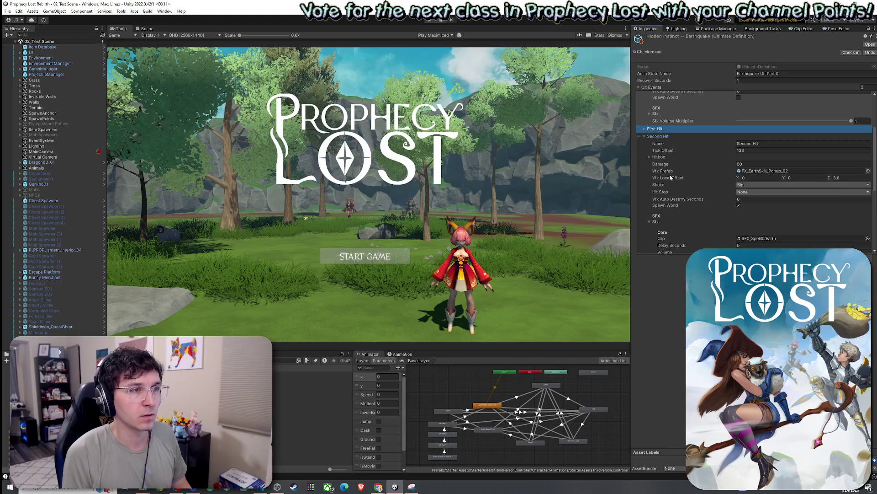
{"action": "left_click", "coordinate": [658, 156]}
{"action": "left_click", "coordinate": [795, 172]}
{"action": "key", "text": "shift+Tab"}
{"action": "type", "text": "5"}
{"action": "key", "text": "Tab"}
{"action": "type", "text": "5"}
{"action": "key", "text": "Tab"}
{"action": "type", "text": "5"}
{"action": "type", "text": "3.8"}
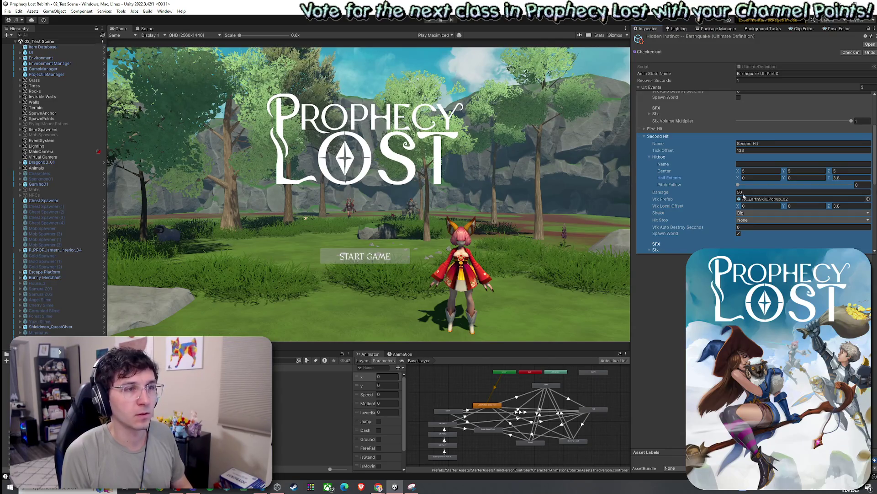
- Expand Third Hit and set its hitbox center Z to 6.1
{"action": "scroll", "coordinate": [658, 178], "scroll_direction": "down", "scroll_amount": 3}
{"action": "scroll", "coordinate": [655, 185], "scroll_direction": "down", "scroll_amount": 5}
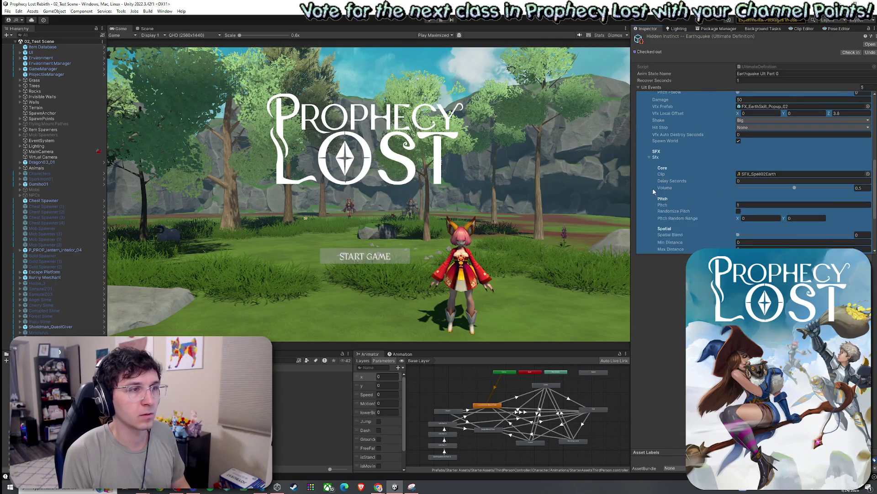
{"action": "left_click", "coordinate": [645, 249]}
{"action": "scroll", "coordinate": [667, 204], "scroll_direction": "down", "scroll_amount": 6}
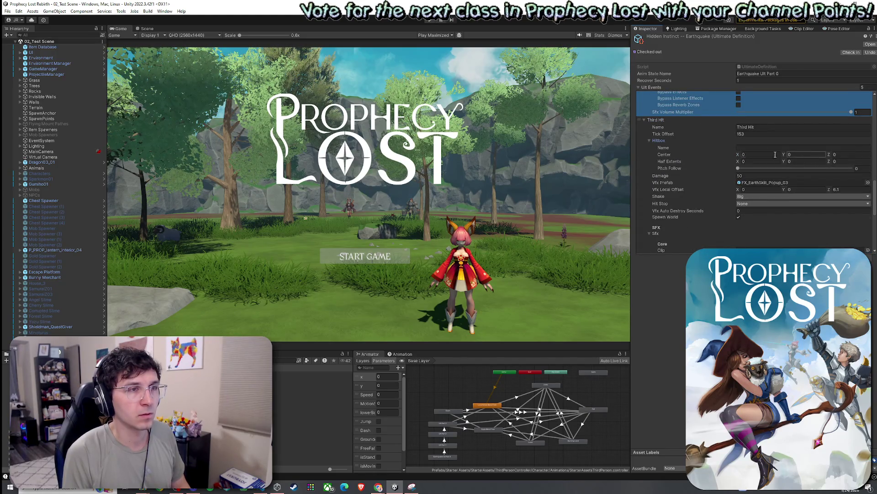
{"action": "left_click", "coordinate": [841, 155]}
{"action": "type", "text": "6.1"}
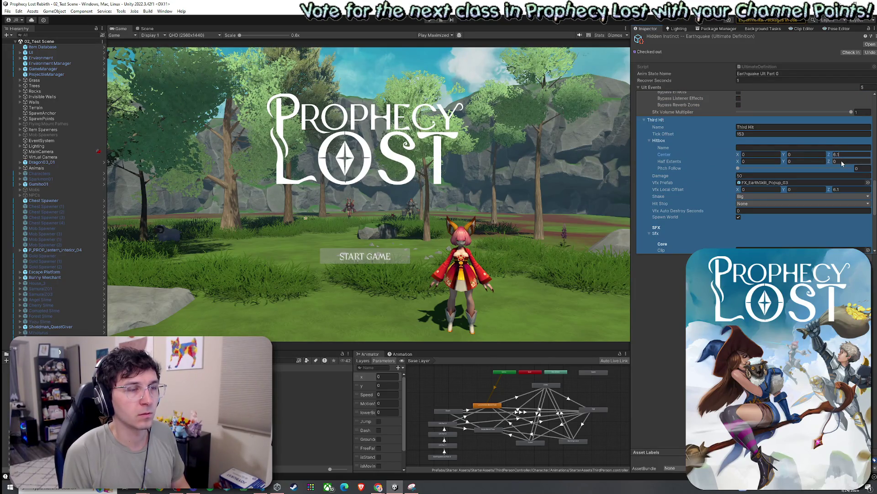
- Set the Second Hit hitbox center to 0, 0, 3.8 and half extents to 5, 5, 5
{"action": "scroll", "coordinate": [775, 193], "scroll_direction": "up", "scroll_amount": 8}
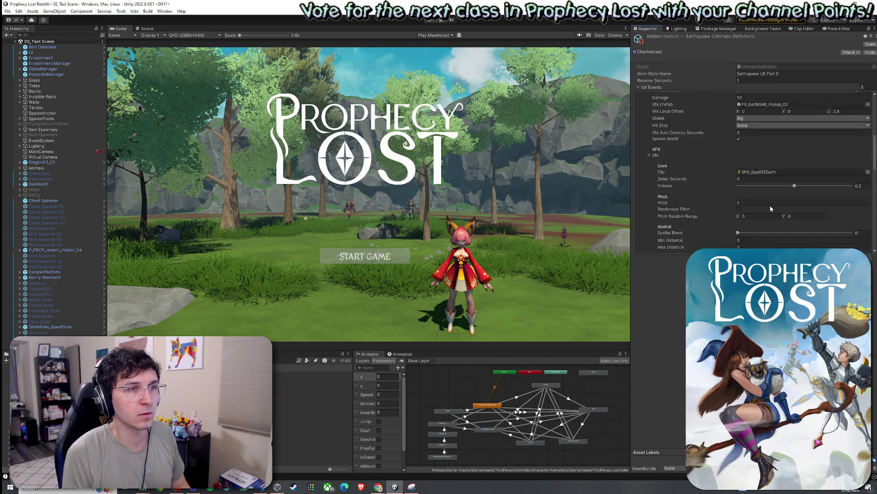
{"action": "scroll", "coordinate": [770, 206], "scroll_direction": "up", "scroll_amount": 2}
{"action": "left_click", "coordinate": [759, 114]}
{"action": "type", "text": "0"}
{"action": "key", "text": "Tab"}
{"action": "type", "text": "0"}
{"action": "key", "text": "Return"}
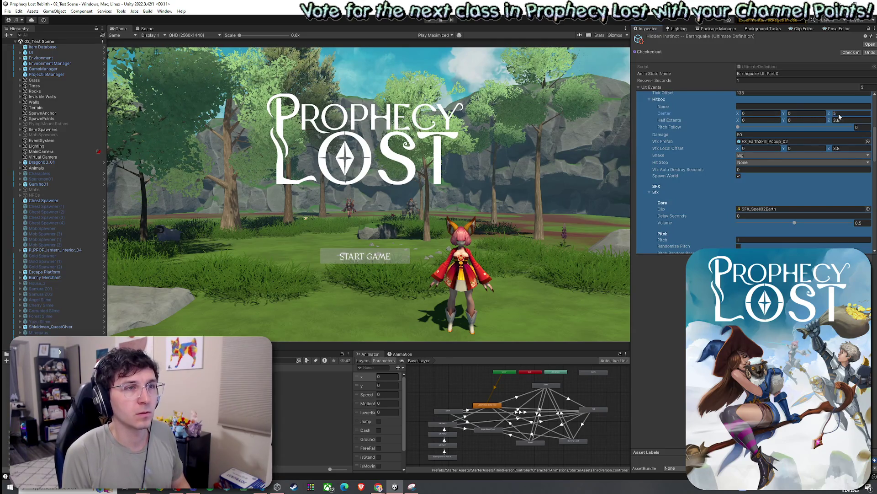
{"action": "type", "text": "3.8"}
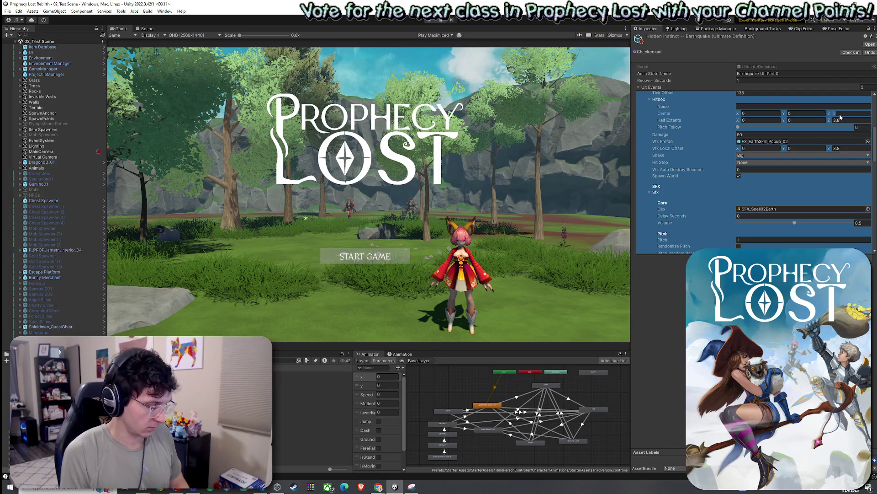
{"action": "left_click", "coordinate": [845, 121]}
{"action": "type", "text": "5"}
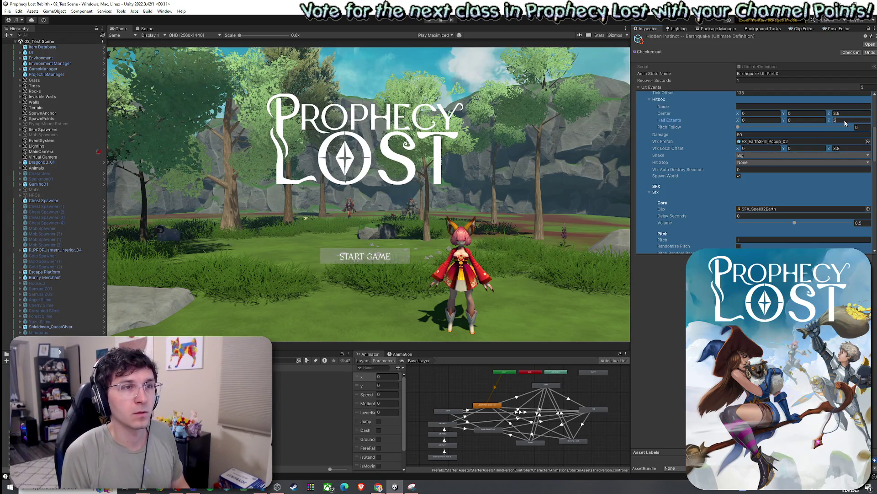
{"action": "left_click", "coordinate": [773, 120]}
{"action": "type", "text": "5"}
{"action": "left_click", "coordinate": [807, 120]}
{"action": "type", "text": "5"}
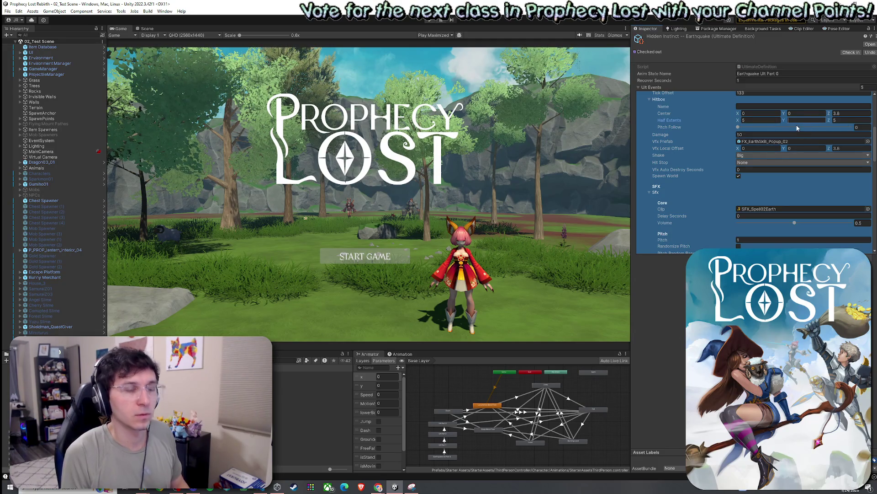
- Set the Third Hit hitbox half extents to 6, 6, 6
{"action": "scroll", "coordinate": [752, 166], "scroll_direction": "down", "scroll_amount": 10}
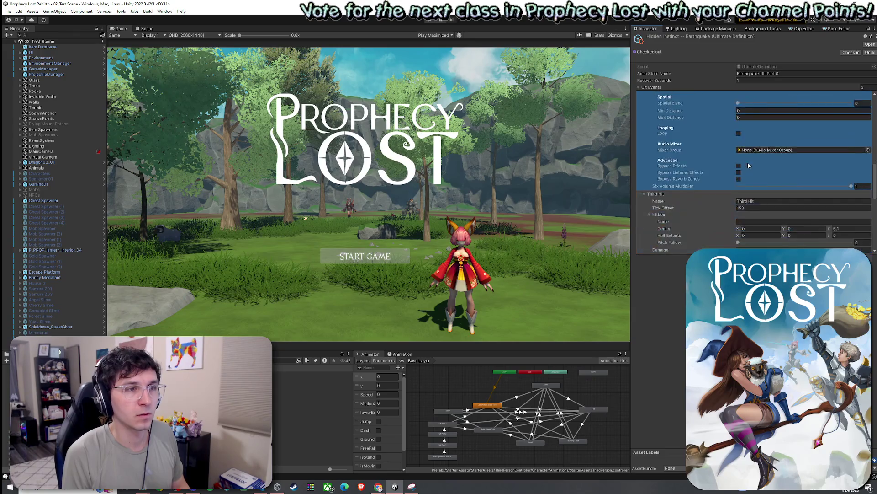
{"action": "left_click", "coordinate": [771, 198]}
{"action": "type", "text": "6"}
{"action": "left_click", "coordinate": [807, 198]}
{"action": "type", "text": "6"}
{"action": "left_click", "coordinate": [845, 198]}
{"action": "type", "text": "6"}
{"action": "key", "text": "Return"}
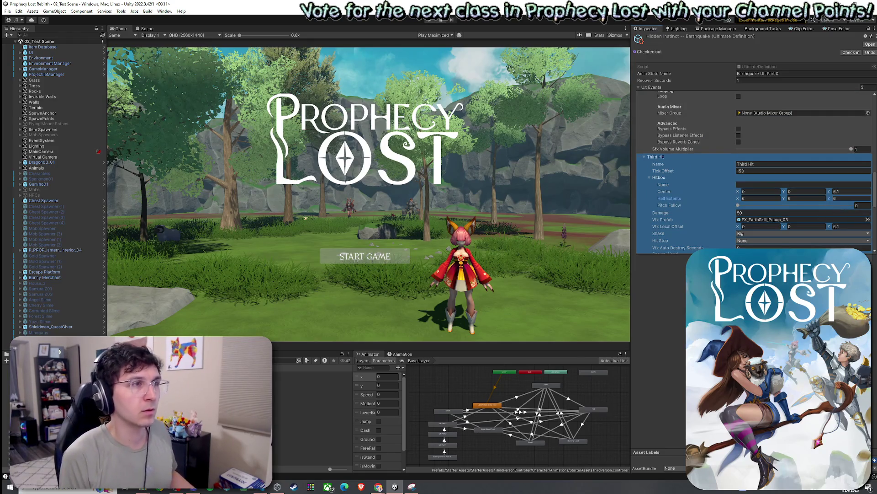
{"action": "left_click", "coordinate": [7, 11]}
- In the Scene view, select Angel Slime and show its properties in the Inspector
{"action": "key", "text": "Escape"}
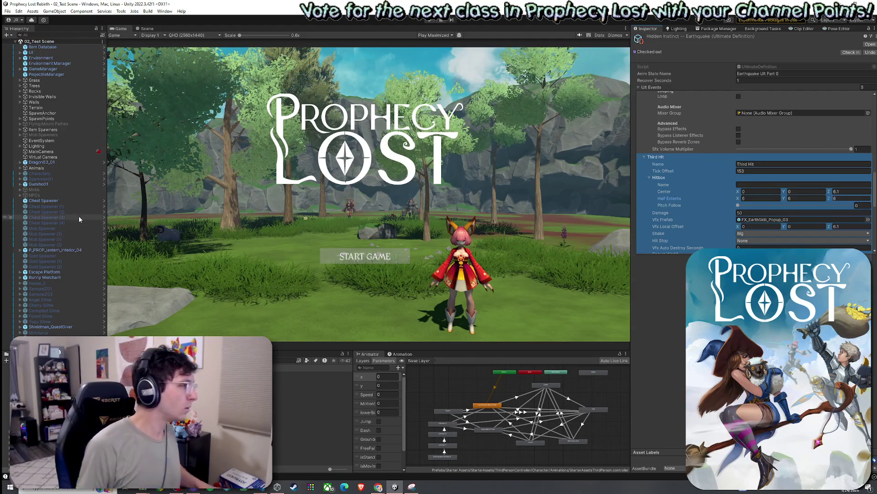
{"action": "key", "text": "ctrl+1"}
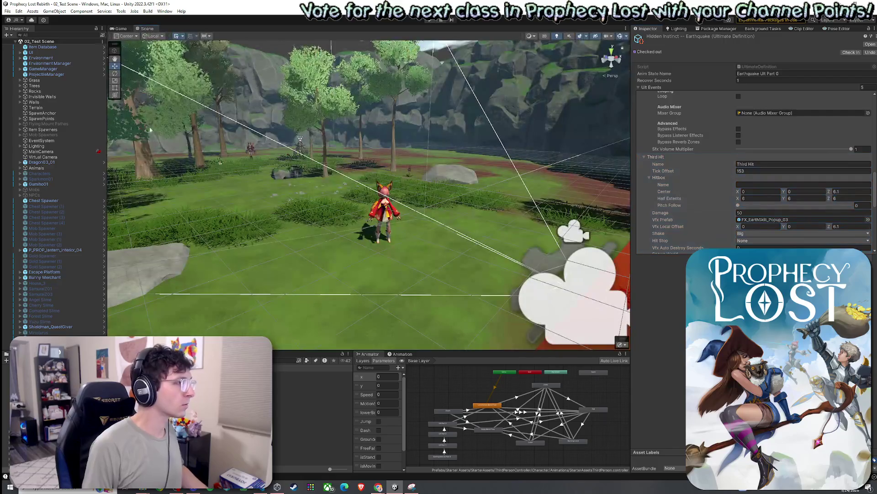
{"action": "left_click", "coordinate": [55, 301]}
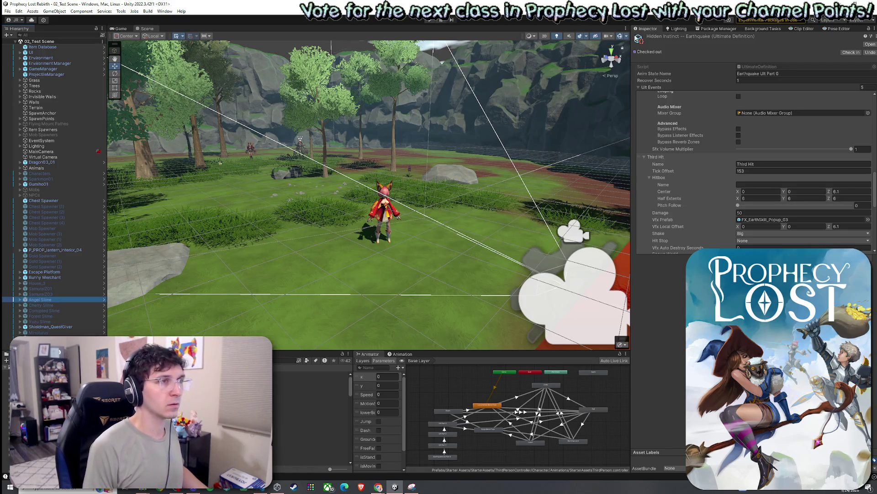
{"action": "left_click", "coordinate": [658, 34]}
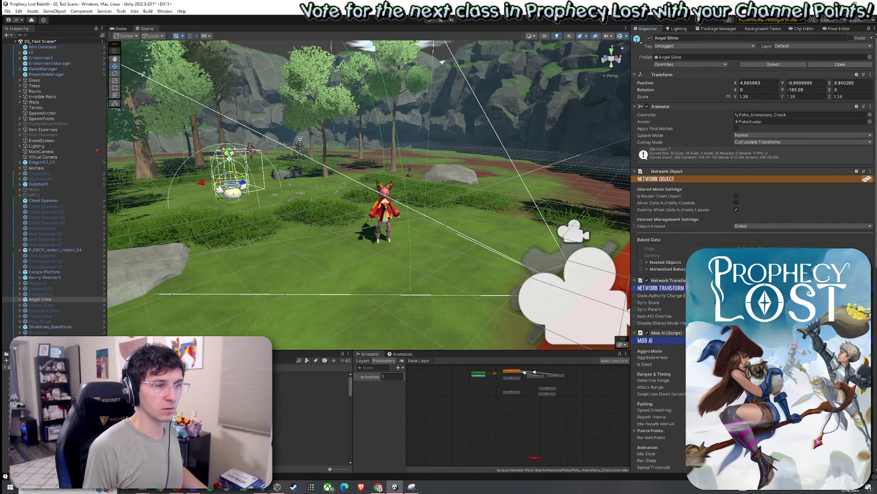
{"action": "left_click", "coordinate": [654, 357]}
- Save the test scene and return to the Game view
{"action": "left_click", "coordinate": [7, 11]}
{"action": "left_click", "coordinate": [21, 41]}
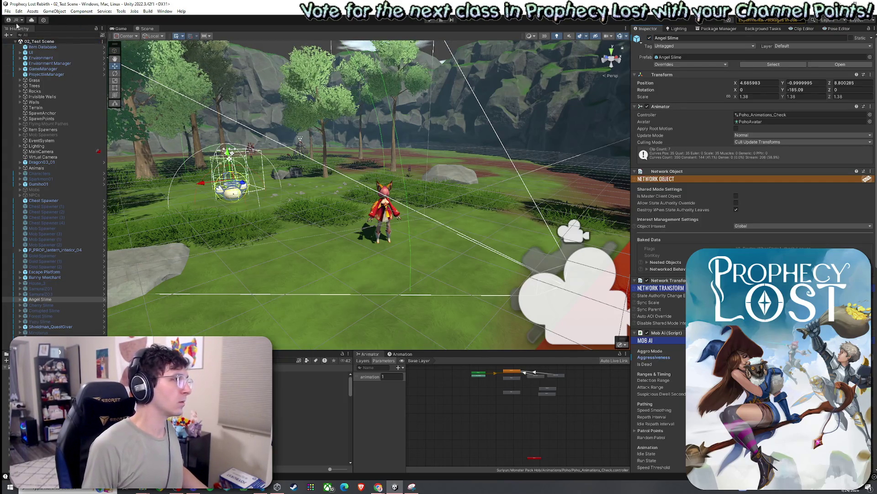
{"action": "left_click", "coordinate": [8, 11]}
{"action": "left_click", "coordinate": [120, 30]}
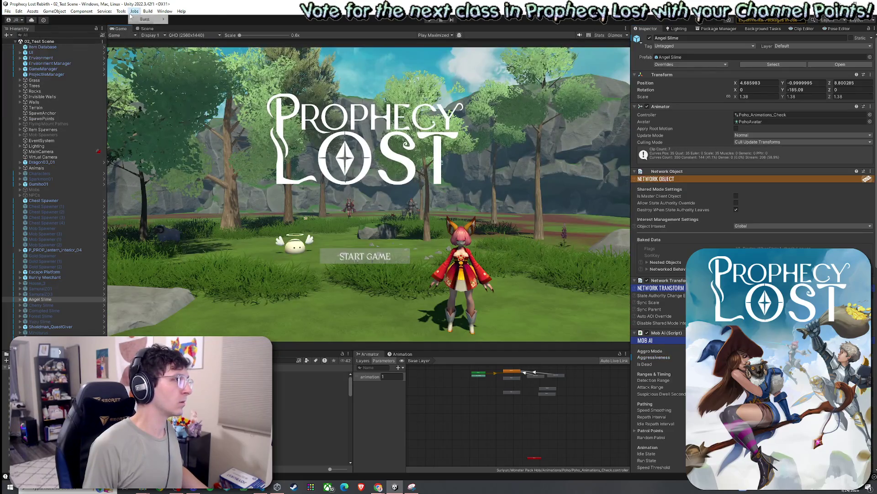
- In Build Settings, untick 01_Main Menu, 05_Forest_Procedural and 00_BootStrap, and tick 02_Test Scene
{"action": "left_click", "coordinate": [19, 11]}
{"action": "left_click", "coordinate": [8, 11]}
{"action": "left_click", "coordinate": [28, 102]}
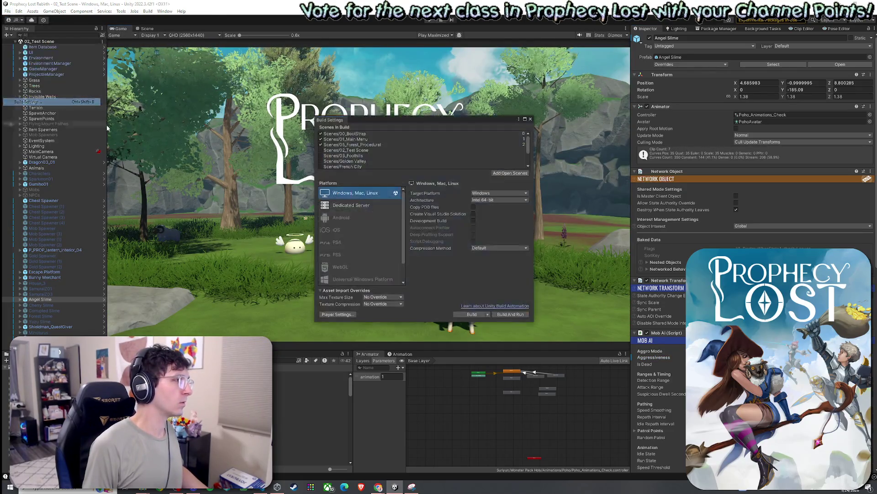
{"action": "left_click", "coordinate": [321, 144]}
{"action": "left_click", "coordinate": [321, 139]}
{"action": "left_click", "coordinate": [321, 134]}
{"action": "left_click", "coordinate": [321, 149]}
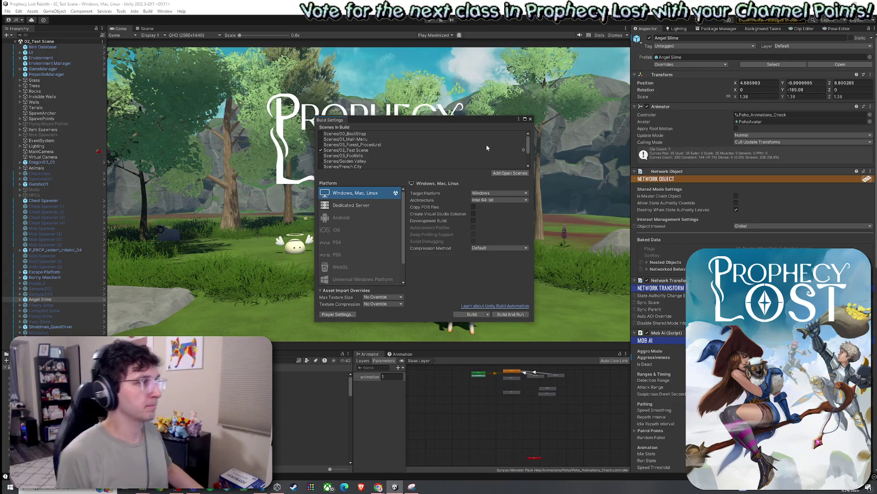
- Close the Build Settings window, returning to the Game view
{"action": "key", "text": "Escape"}
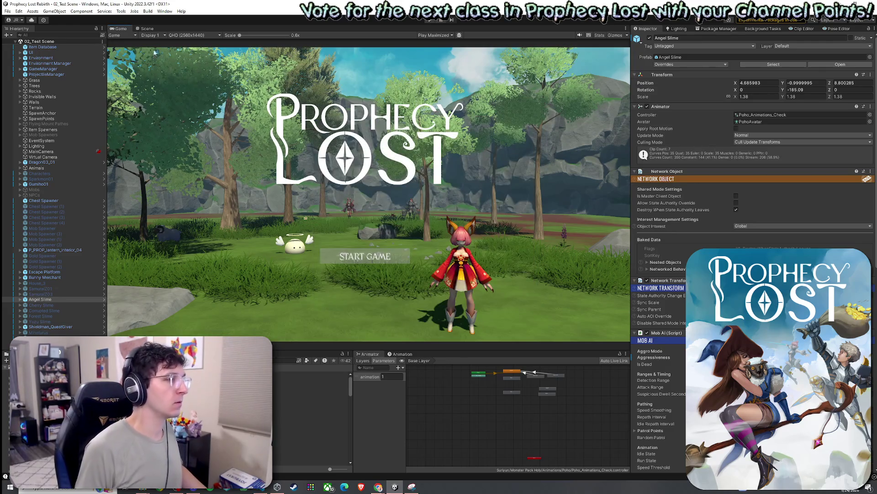
{"action": "left_click", "coordinate": [7, 11]}
{"action": "key", "text": "Escape"}
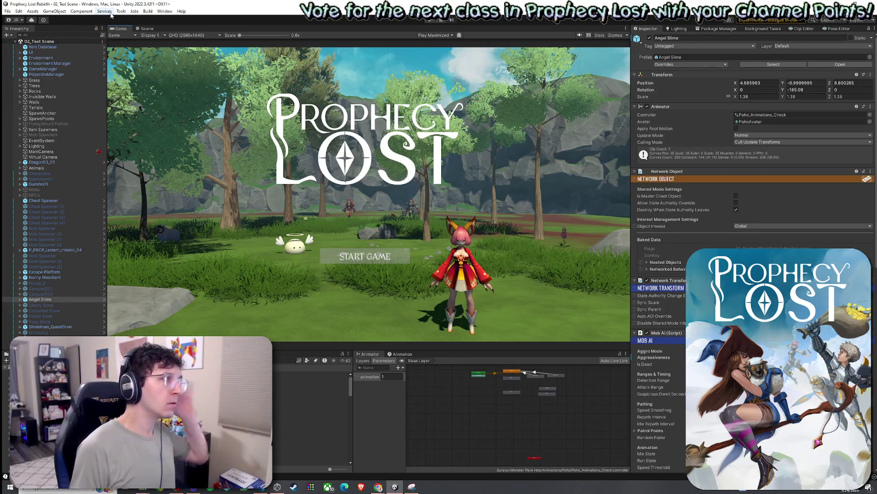
{"action": "left_click", "coordinate": [7, 11]}
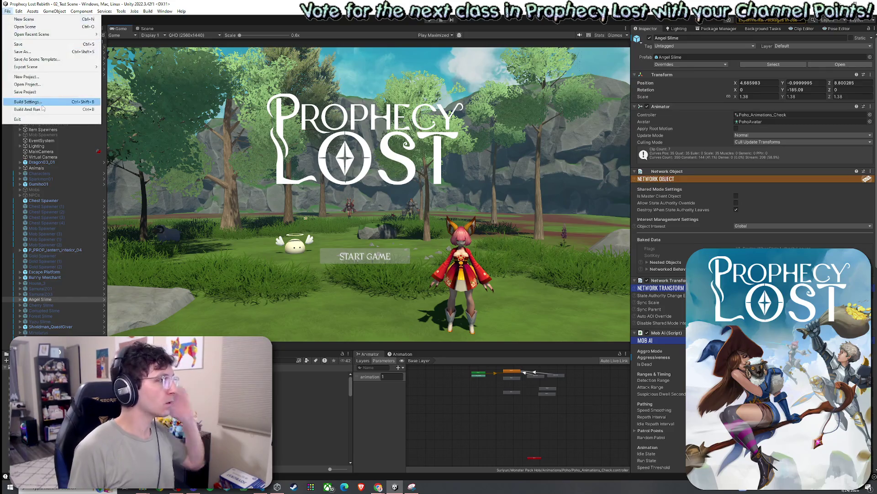
- Run File > Build And Run, wait for the build to finish, then enter Play mode
{"action": "left_click", "coordinate": [27, 109]}
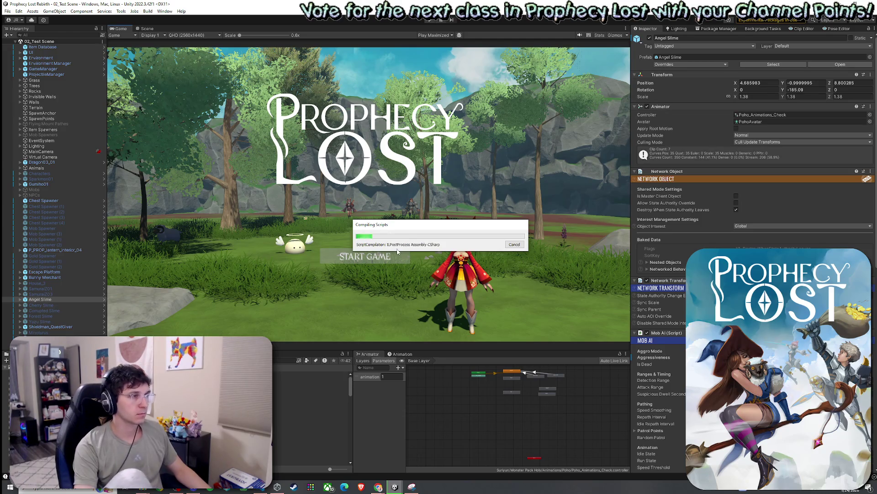
{"action": "mouse_move", "coordinate": [402, 229]}
{"action": "left_mouse_down"}
{"action": "mouse_move", "coordinate": [418, 224]}
{"action": "mouse_move", "coordinate": [382, 204]}
{"action": "mouse_move", "coordinate": [398, 248]}
{"action": "mouse_move", "coordinate": [345, 223]}
{"action": "mouse_move", "coordinate": [382, 192]}
{"action": "mouse_move", "coordinate": [387, 204]}
{"action": "mouse_move", "coordinate": [404, 195]}
{"action": "mouse_move", "coordinate": [379, 199]}
{"action": "mouse_move", "coordinate": [408, 208]}
{"action": "mouse_move", "coordinate": [383, 221]}
{"action": "mouse_move", "coordinate": [374, 189]}
{"action": "left_mouse_up"}
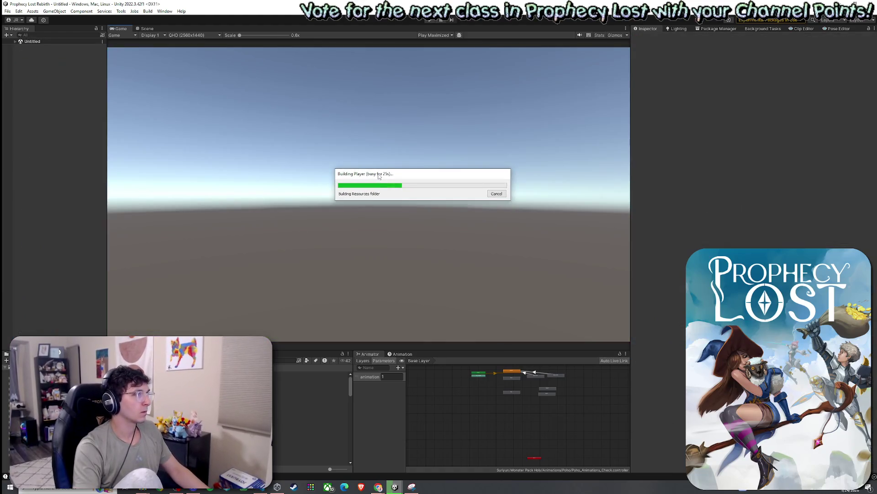
{"action": "left_click_drag", "start_coordinate": [379, 176], "coordinate": [369, 178]}
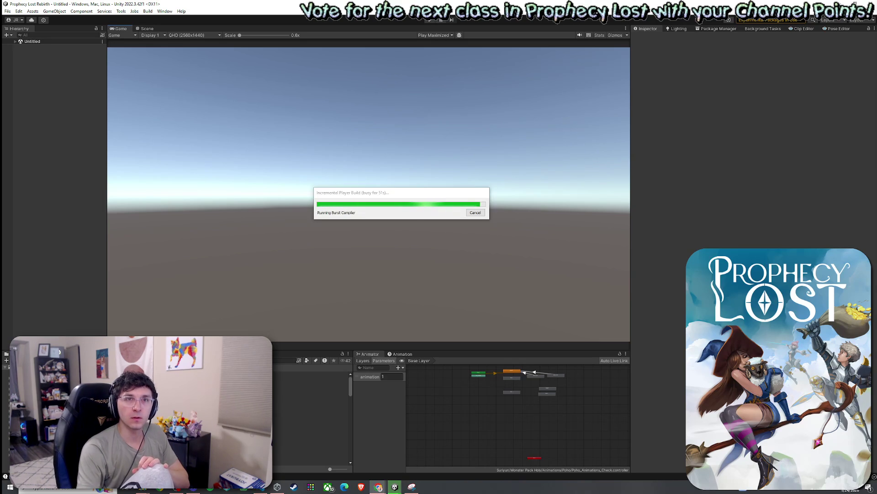
{"action": "mouse_move", "coordinate": [403, 195]}
{"action": "left_mouse_down"}
{"action": "mouse_move", "coordinate": [384, 181]}
{"action": "mouse_move", "coordinate": [413, 202]}
{"action": "left_mouse_up"}
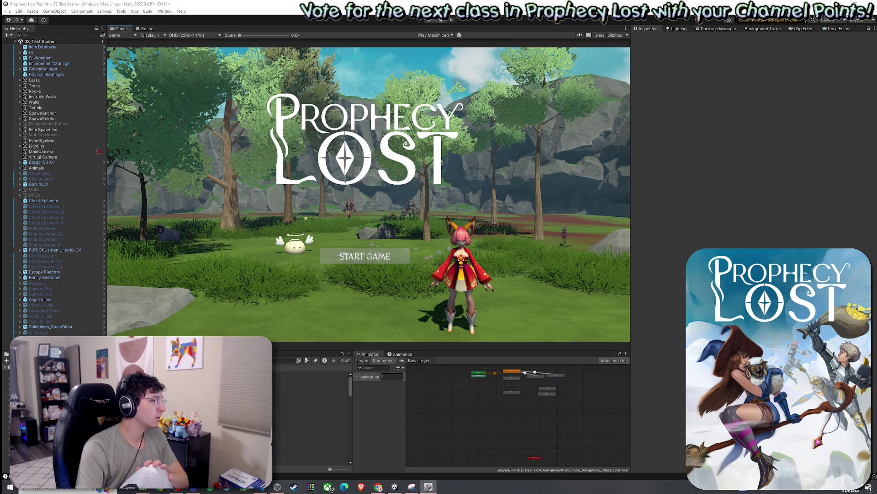
{"action": "left_click", "coordinate": [40, 7]}
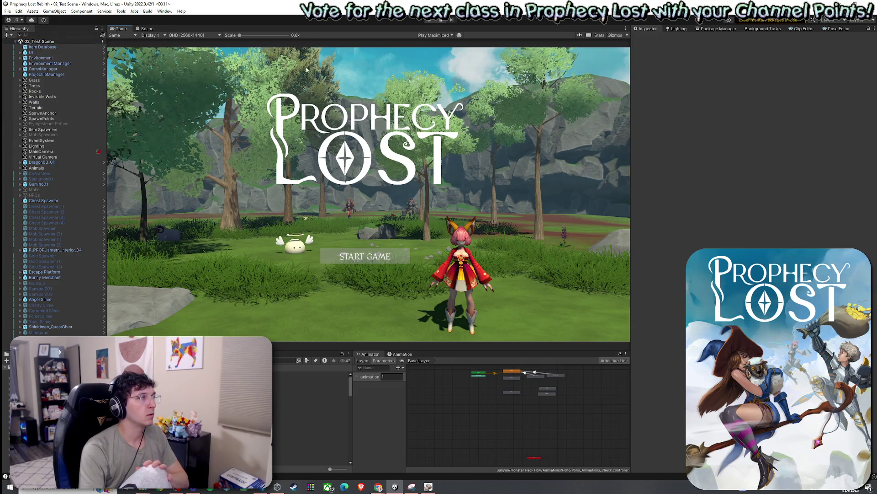
{"action": "left_click", "coordinate": [430, 19]}
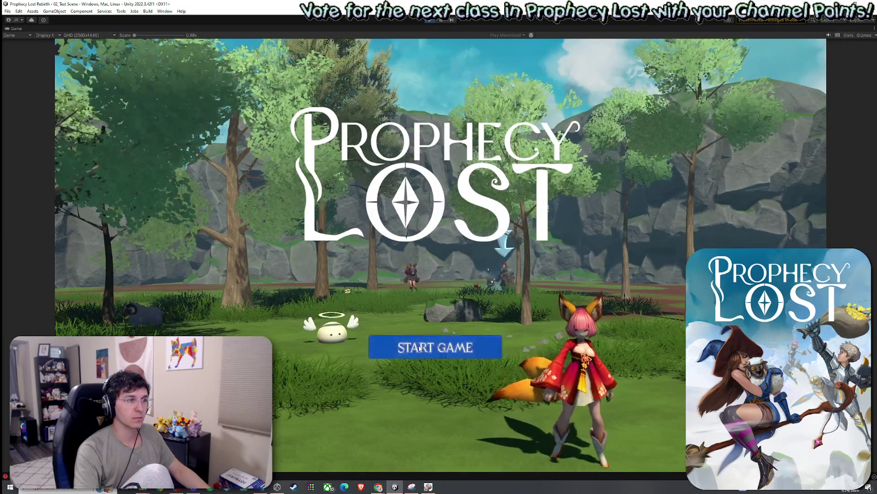
- Start the game, run forward, equip the sword and shield, and unleash the earthquake blast
{"action": "left_click", "coordinate": [420, 348]}
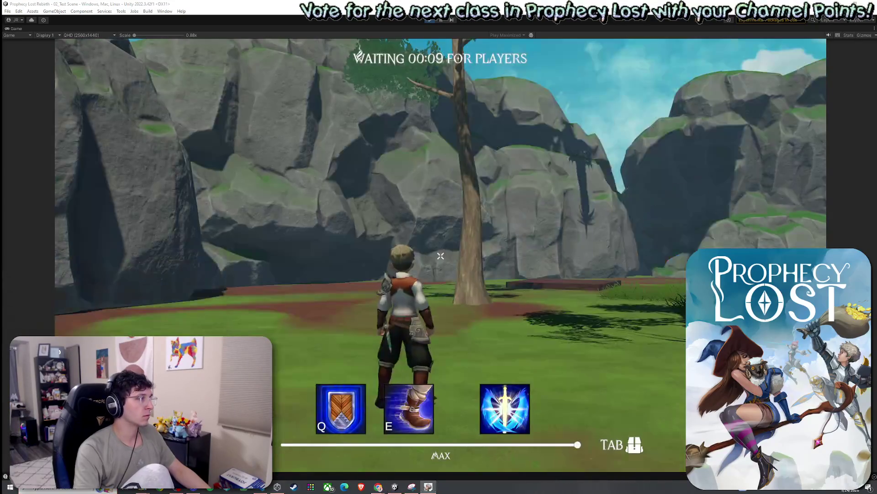
{"action": "mouse_move", "coordinate": [440, 256]}
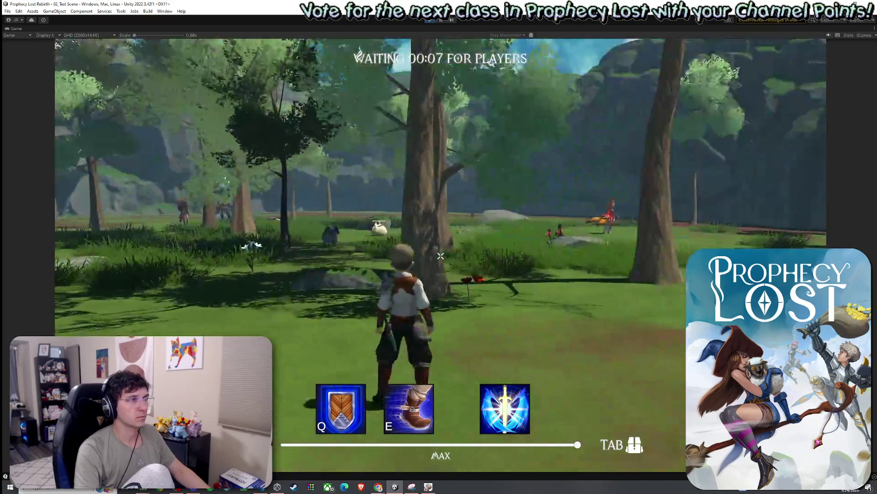
{"action": "key", "text": "w"}
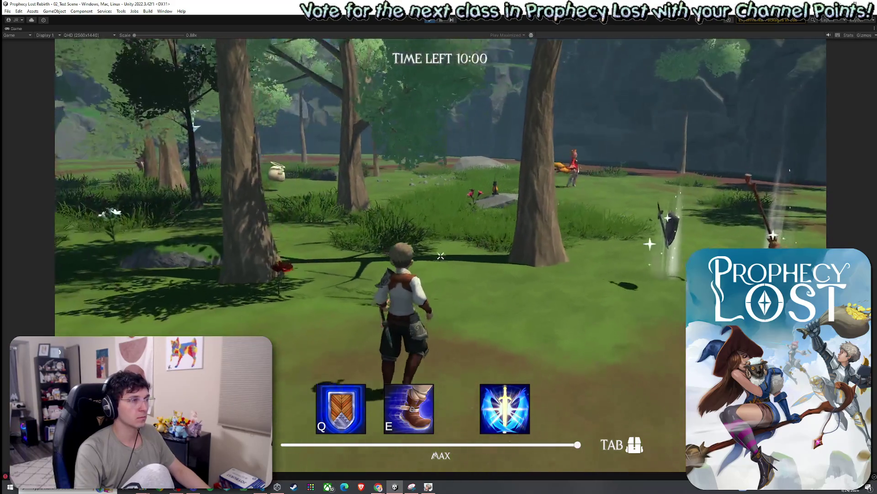
{"action": "key", "text": "w"}
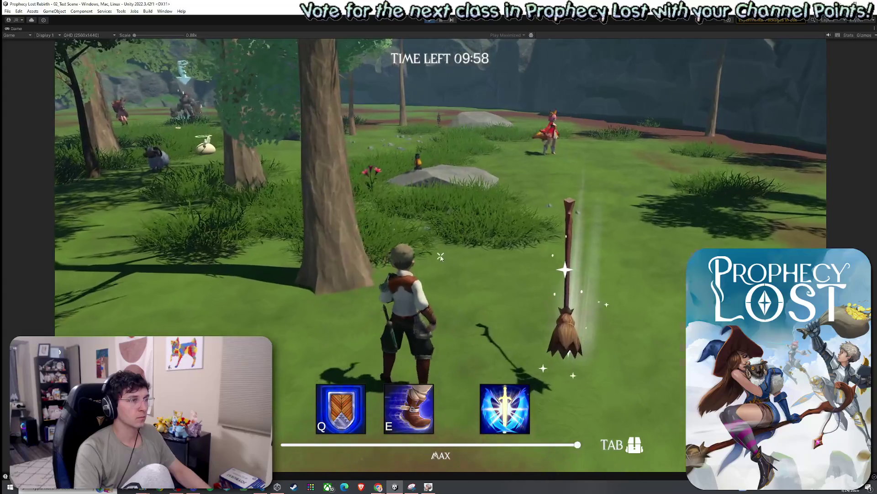
{"action": "key", "text": "Tab"}
{"action": "key", "text": "Tab"}
{"action": "left_click", "coordinate": [440, 256]}
{"action": "left_click", "coordinate": [440, 255]}
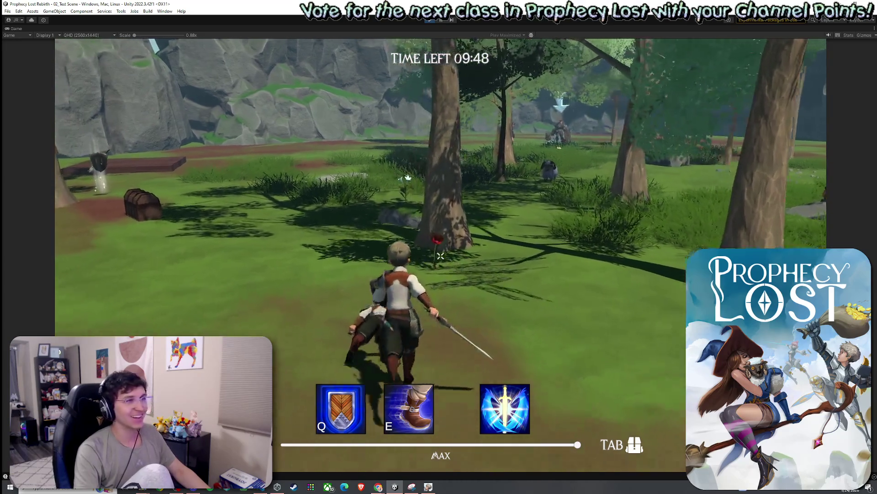
- Run on past the tree to the flower and cast the earthquake's rock spikes
{"action": "key", "text": "w"}
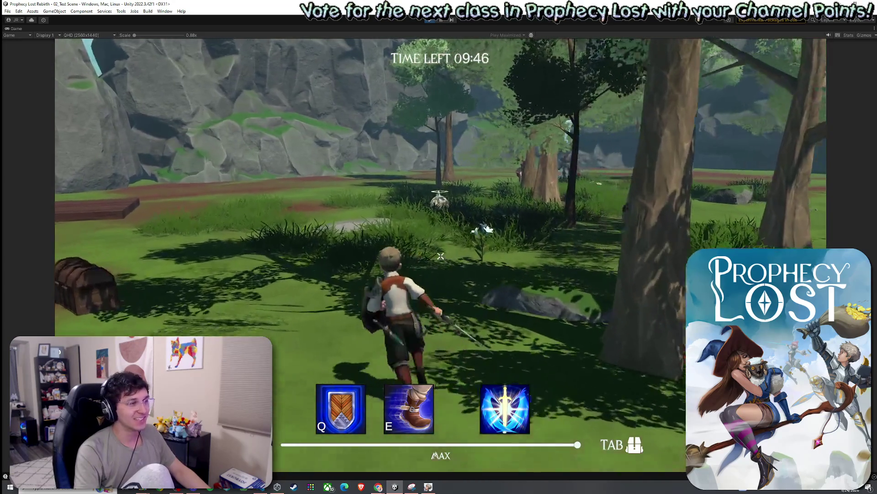
{"action": "key", "text": "w"}
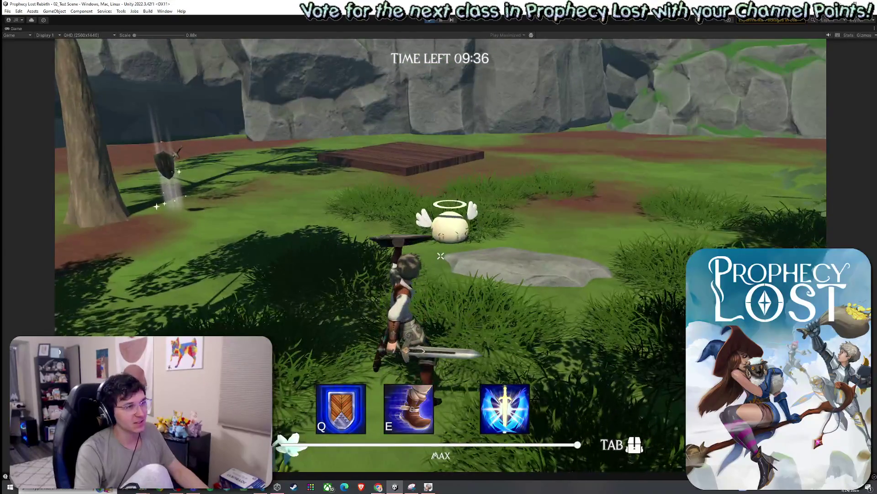
{"action": "left_click", "coordinate": [441, 256]}
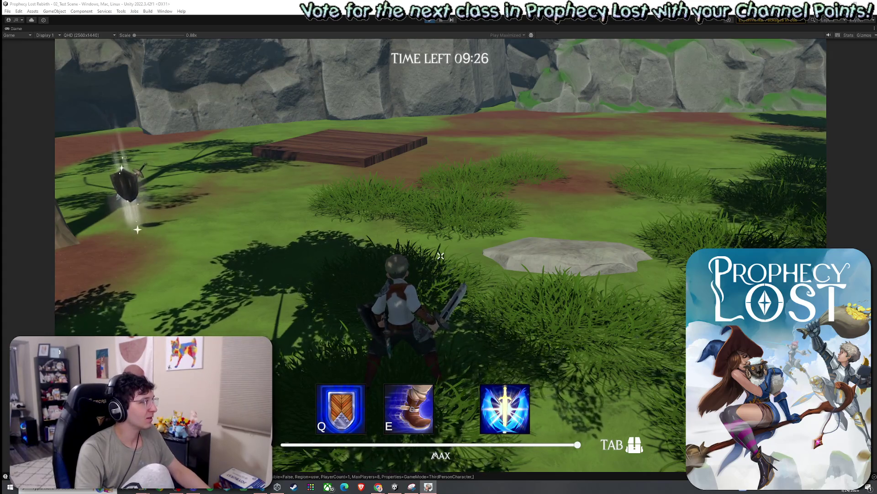
{"action": "key", "text": "super"}
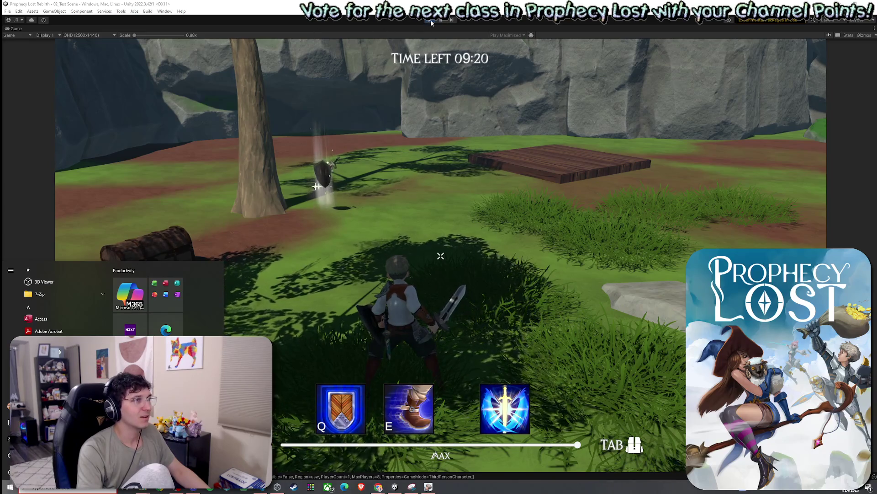
{"action": "left_click", "coordinate": [247, 89]}
- Exit Play mode, save the scene, and toggle Always Play From Scene 0
{"action": "key", "text": "ctrl+p"}
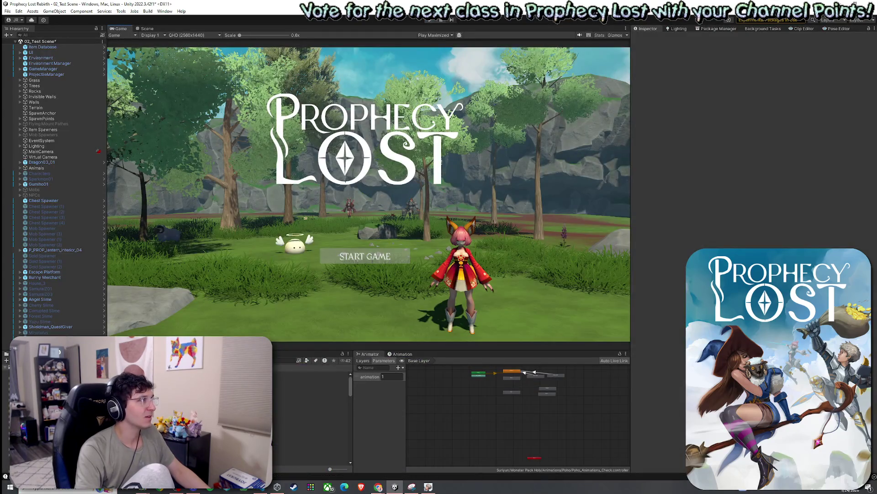
{"action": "key", "text": "super"}
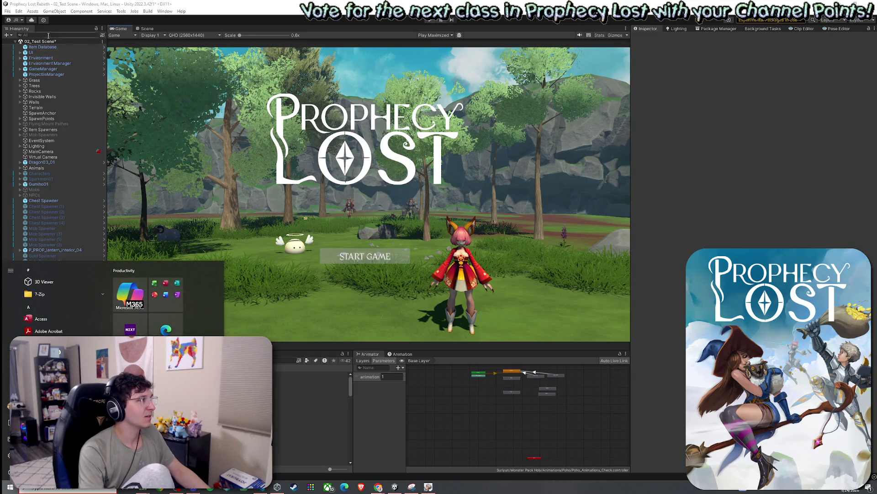
{"action": "left_click", "coordinate": [210, 100]}
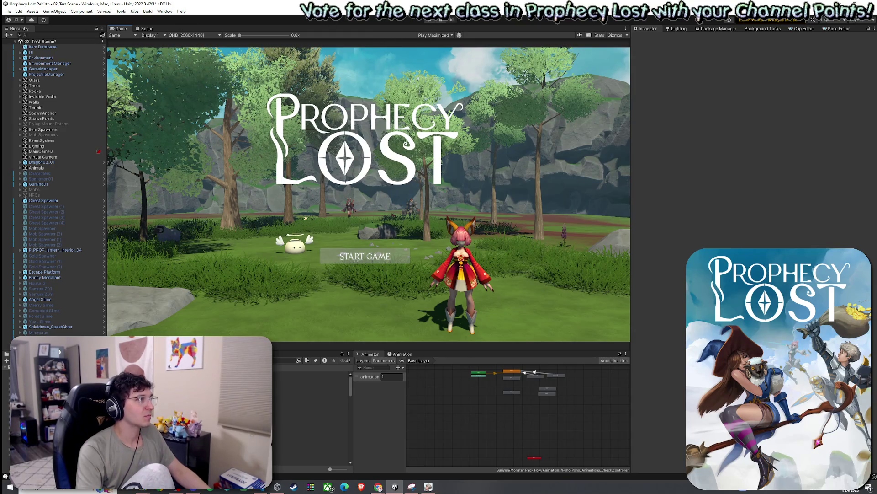
{"action": "key", "text": "super"}
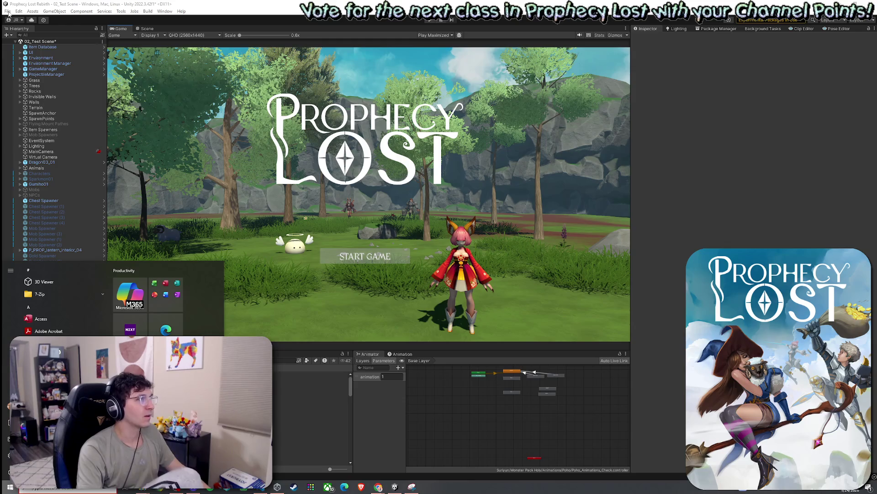
{"action": "key", "text": "super"}
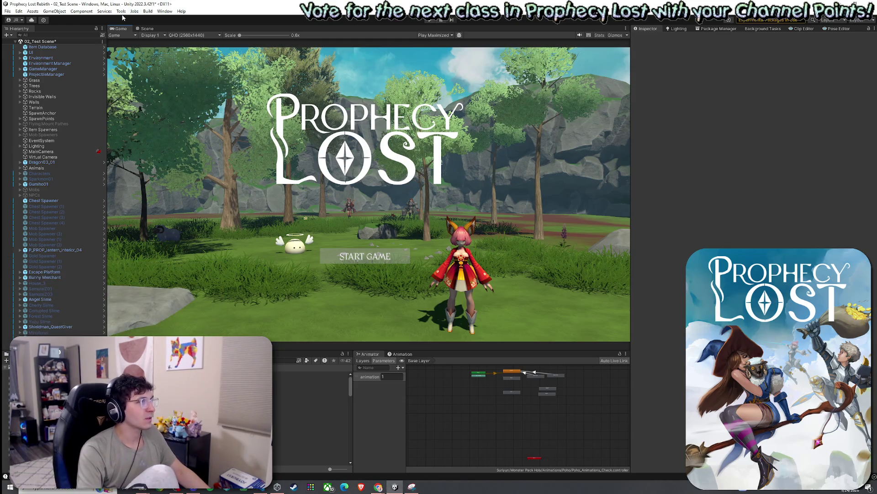
{"action": "left_click", "coordinate": [8, 11]}
{"action": "left_click", "coordinate": [19, 44]}
{"action": "left_click", "coordinate": [134, 11]}
{"action": "mouse_move", "coordinate": [120, 11]}
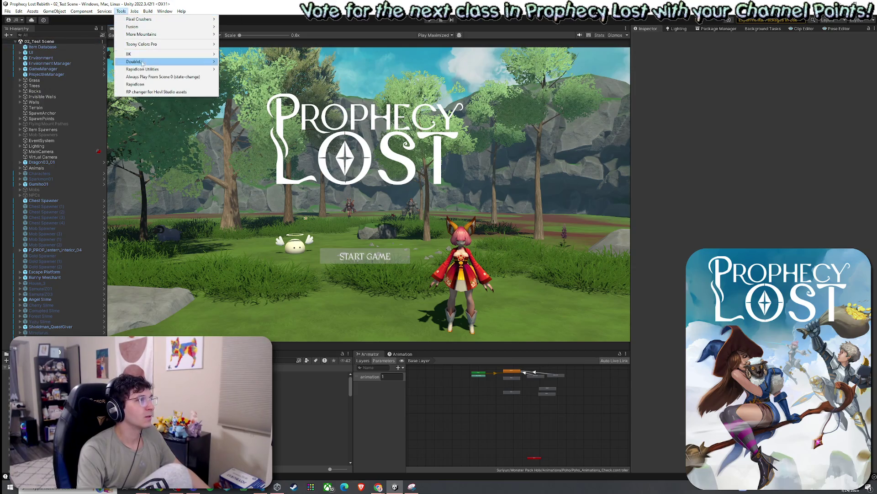
{"action": "left_click", "coordinate": [145, 77]}
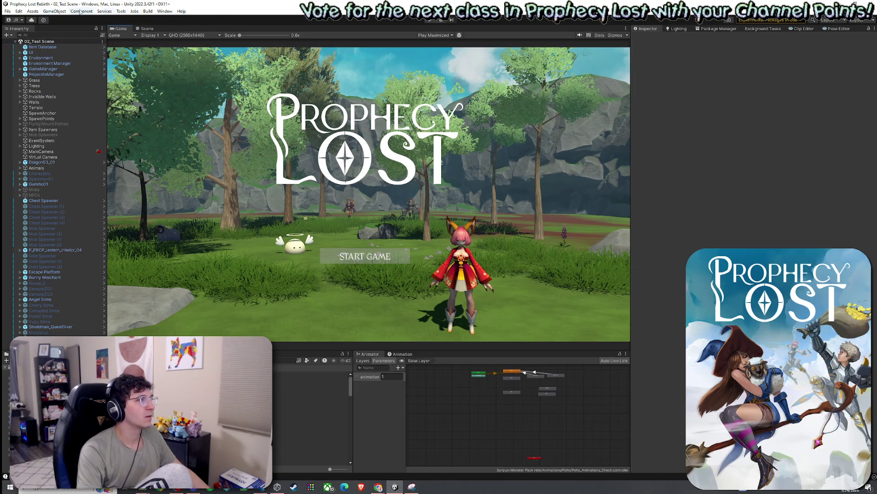
- In Build Settings, tick 01_Main Menu and move 02_Test Scene to build index 2
{"action": "left_click", "coordinate": [18, 11]}
{"action": "mouse_move", "coordinate": [8, 11]}
{"action": "left_click", "coordinate": [27, 101]}
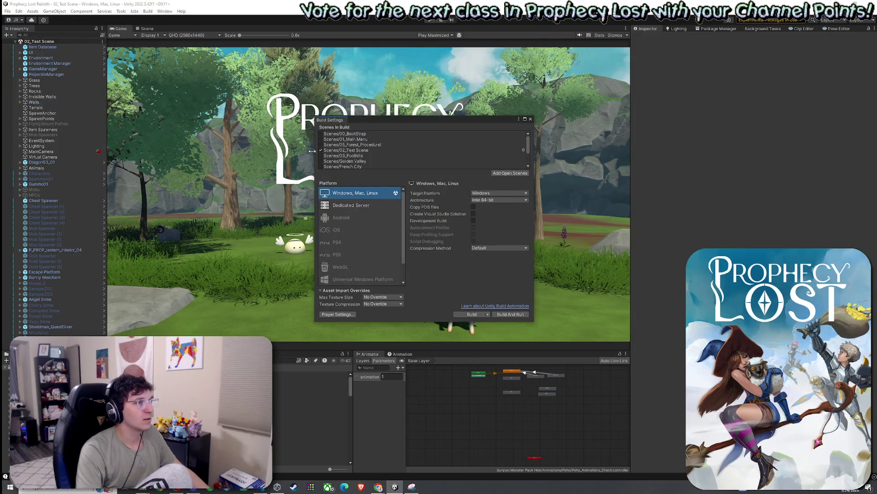
{"action": "left_click", "coordinate": [320, 139]}
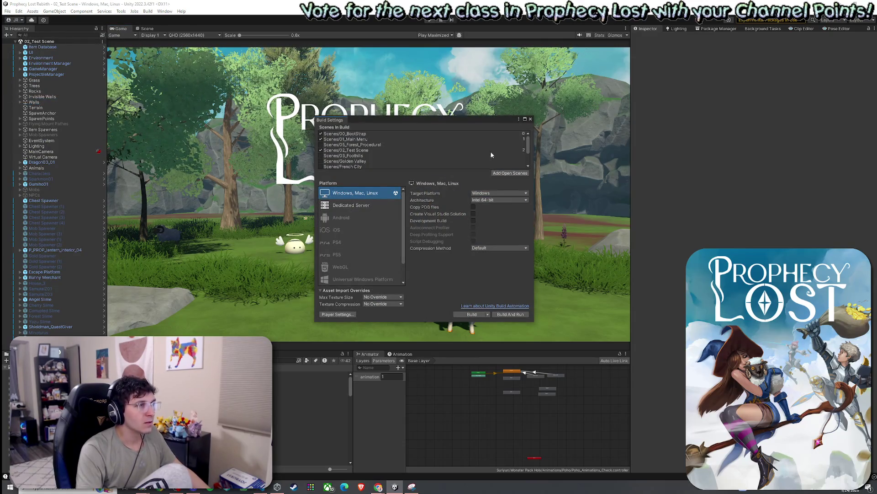
{"action": "left_click_drag", "start_coordinate": [352, 149], "coordinate": [352, 145]}
{"action": "left_click", "coordinate": [530, 119]}
{"action": "left_click", "coordinate": [42, 47]}
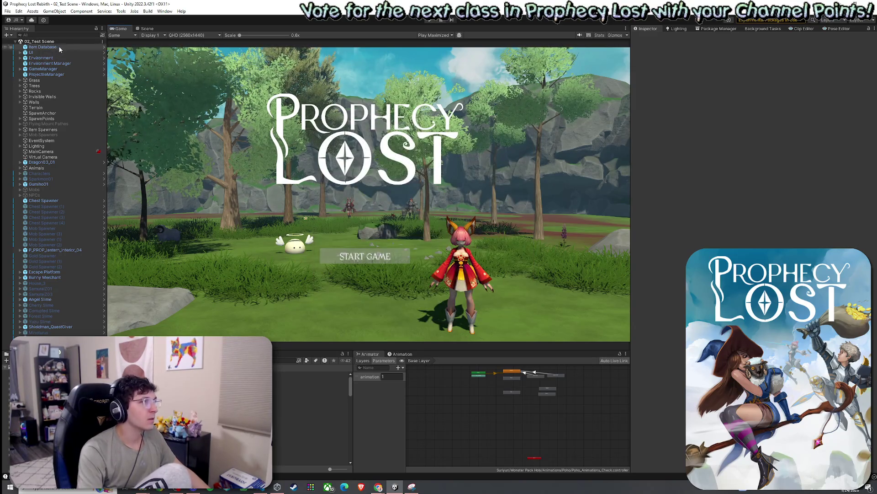
- Untick Item Database's active checkbox, save the test scene, and press Play to launch the game
{"action": "left_click", "coordinate": [650, 38]}
{"action": "left_click", "coordinate": [9, 11]}
{"action": "left_click", "coordinate": [9, 11]}
{"action": "left_click", "coordinate": [8, 11]}
{"action": "left_click", "coordinate": [41, 109]}
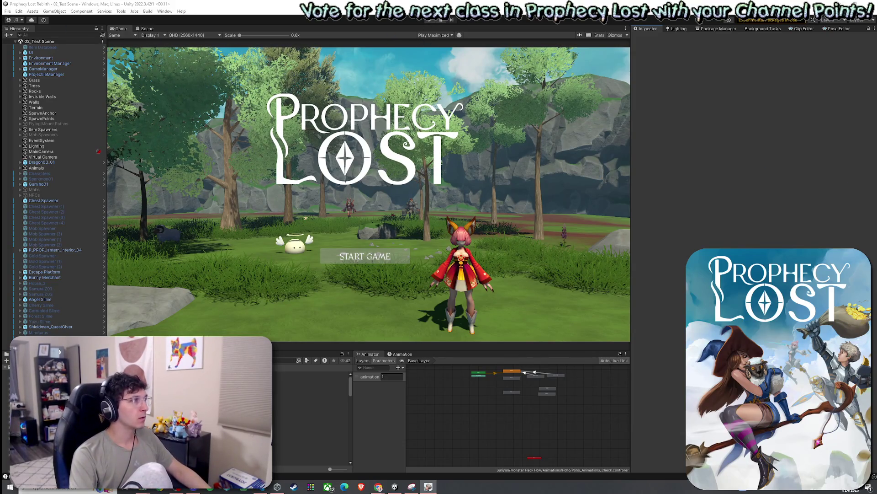
{"action": "key", "text": "super"}
{"action": "left_click", "coordinate": [432, 21]}
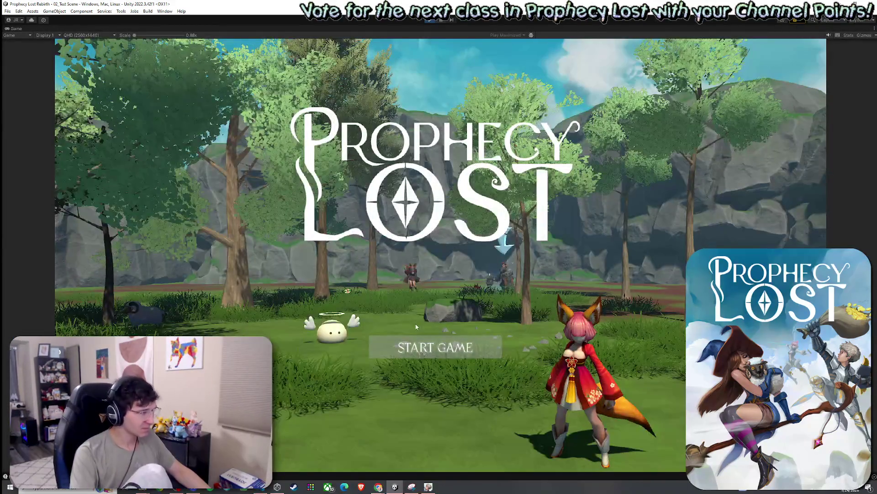
- Start a Prophecy Lost match in Eanglan from the title screen
{"action": "left_click", "coordinate": [415, 339]}
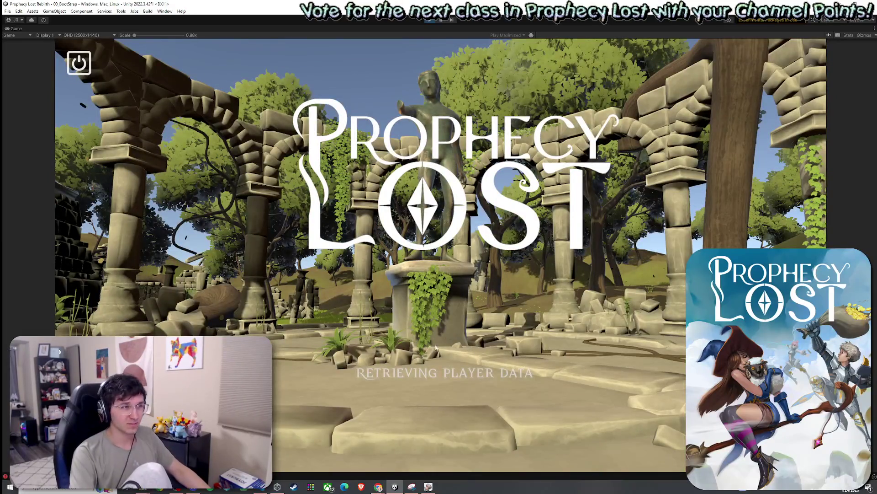
{"action": "left_click", "coordinate": [209, 68]}
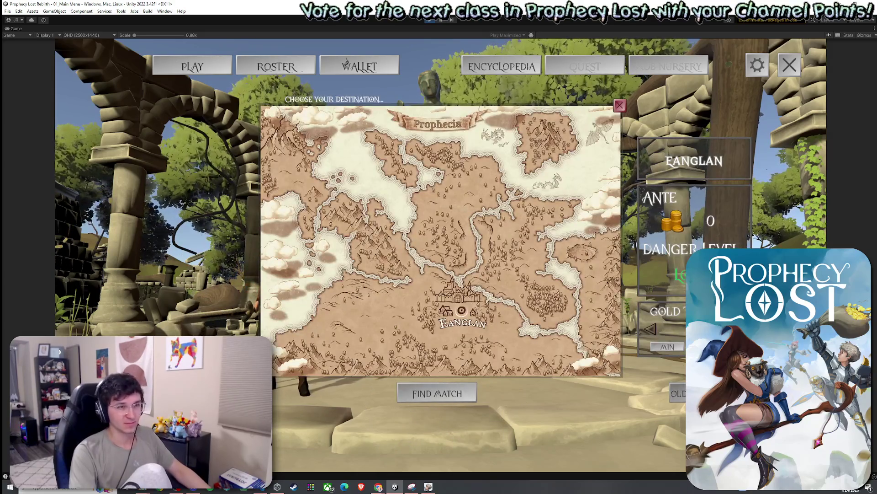
{"action": "left_click", "coordinate": [394, 267]}
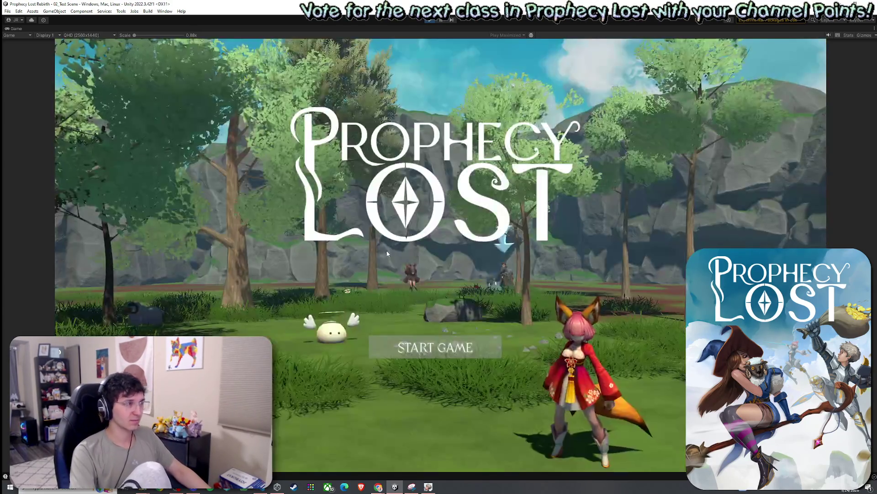
{"action": "left_click", "coordinate": [435, 348]}
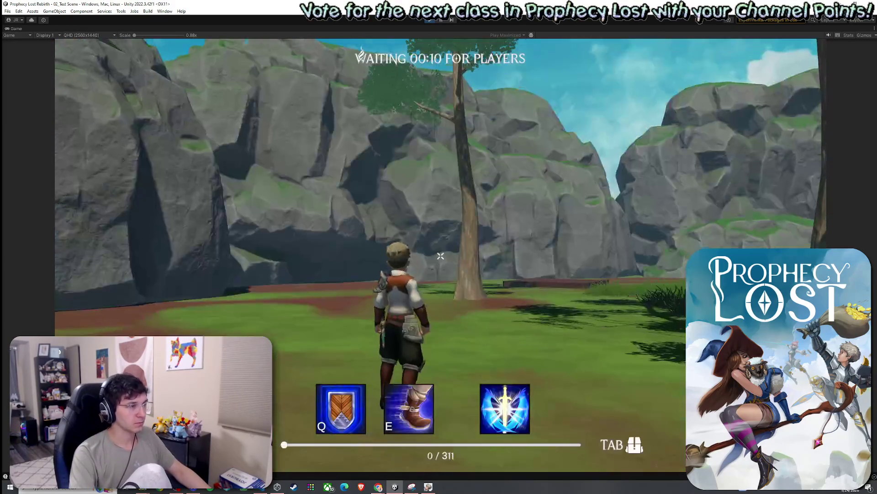
- Run toward the cliffs and equip the shield from the inventory
{"action": "key", "text": "w"}
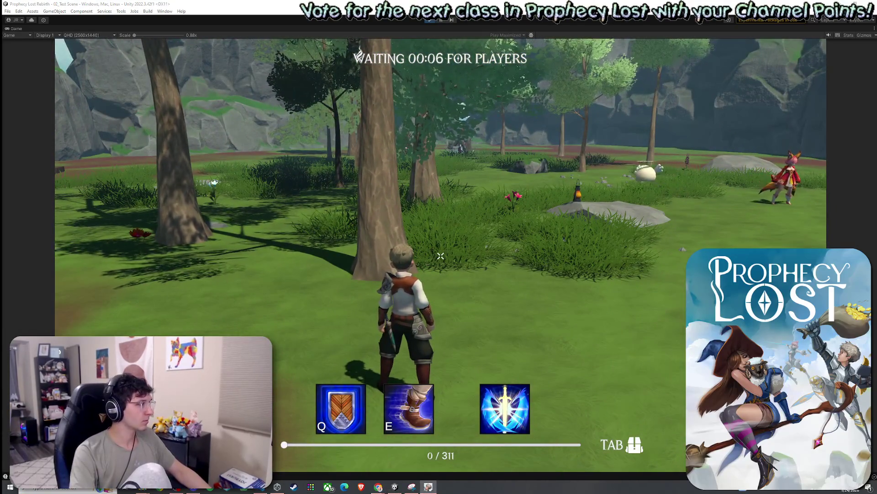
{"action": "key", "text": "w"}
{"action": "key", "text": "w"}
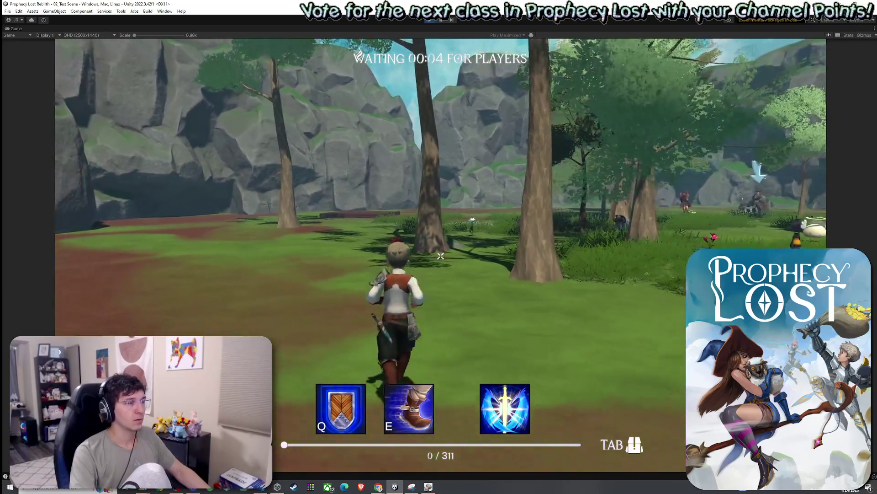
{"action": "key", "text": "w"}
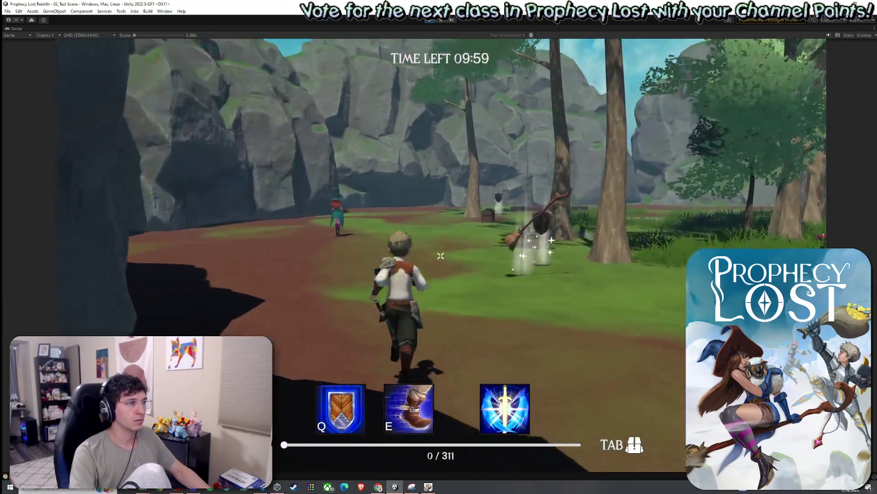
{"action": "key", "text": "w"}
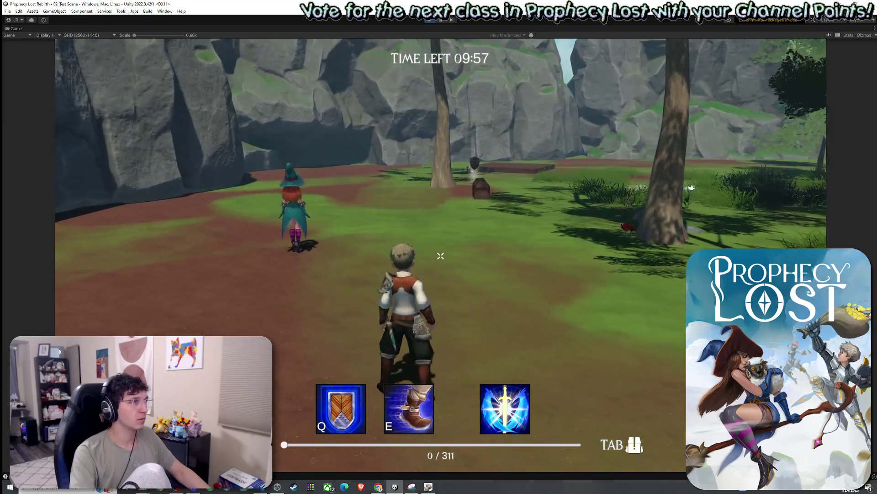
{"action": "key", "text": "Tab"}
{"action": "key", "text": "Tab"}
{"action": "key", "text": "Tab"}
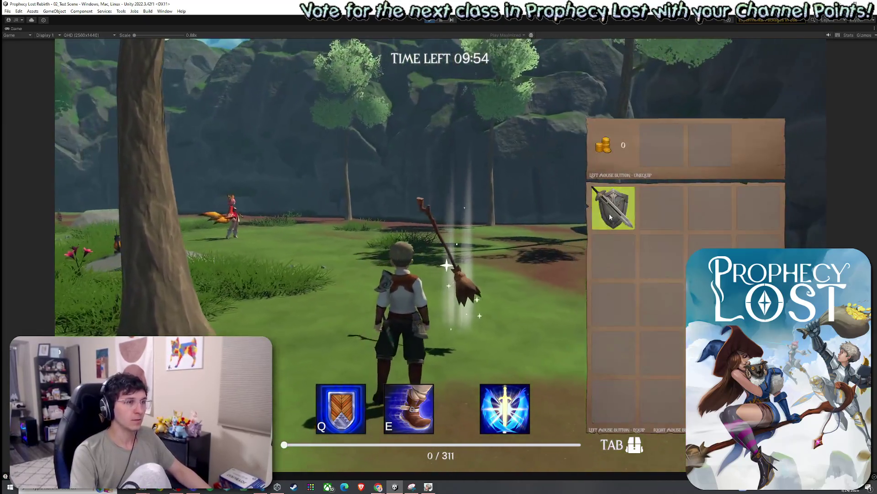
{"action": "left_click", "coordinate": [611, 217]}
{"action": "key", "text": "Tab"}
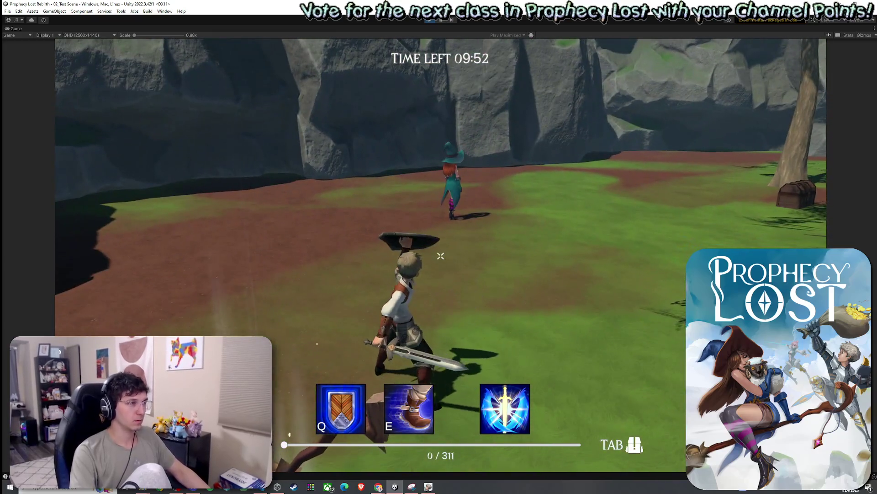
- Cast the earthquake ultimate, then run past the trees onto the wooden escape platform
{"action": "left_click", "coordinate": [441, 256]}
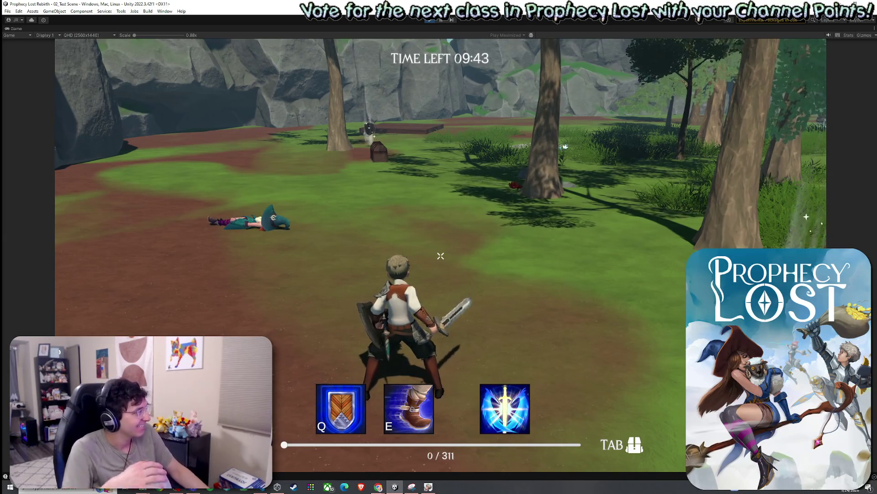
{"action": "key", "text": "a"}
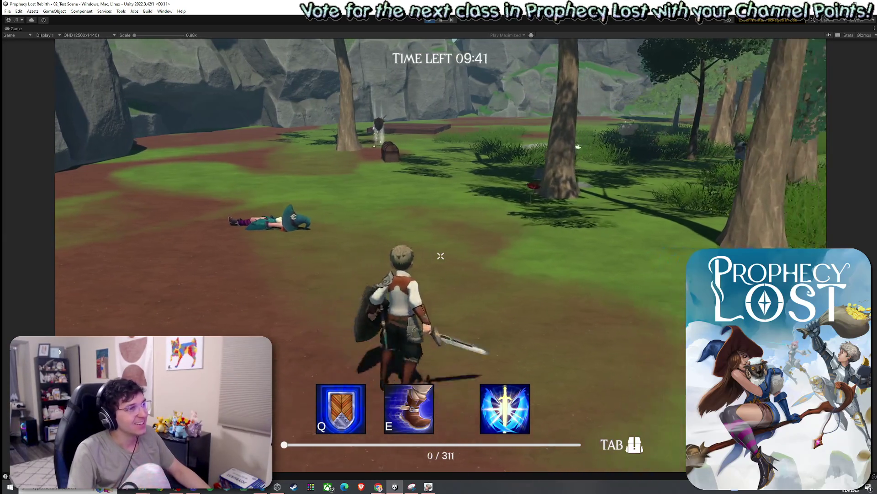
{"action": "key", "text": "super"}
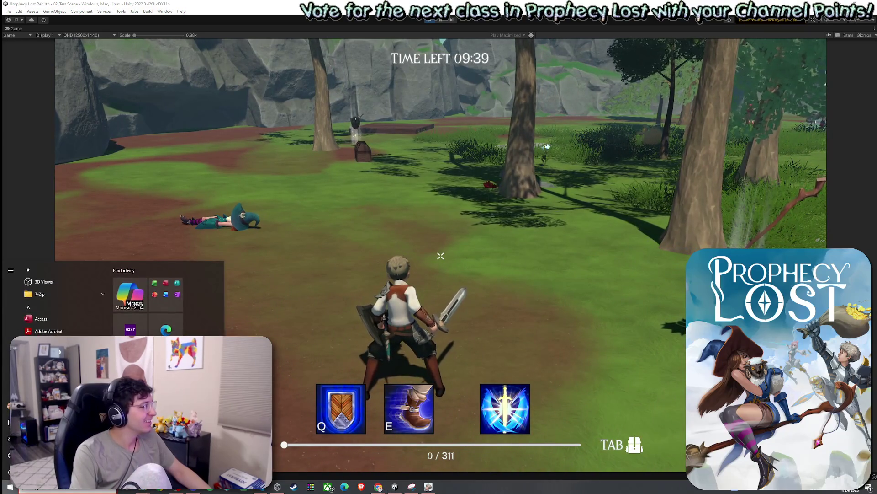
{"action": "key", "text": "Escape"}
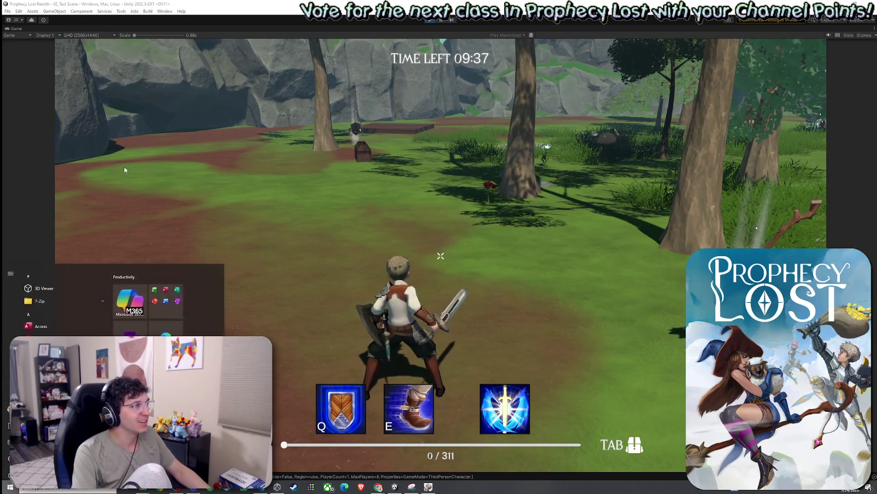
{"action": "key", "text": "w"}
{"action": "key", "text": "w"}
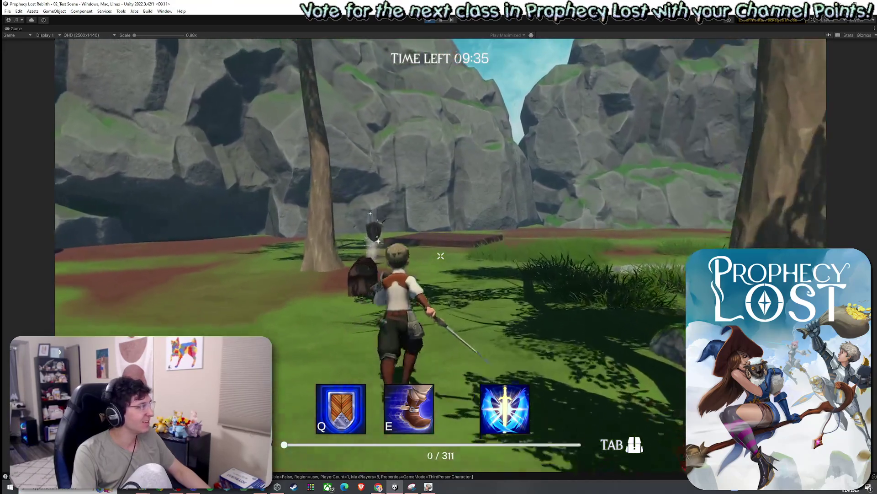
{"action": "key", "text": "w"}
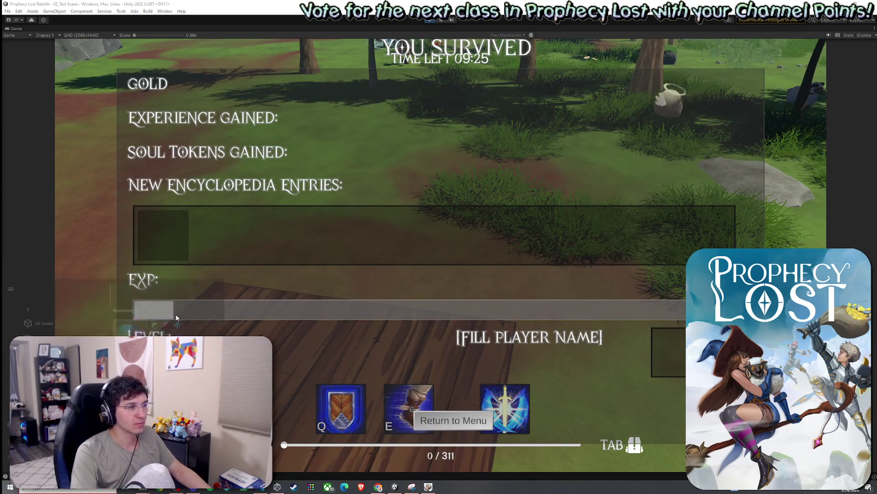
- Leave the results screen for the main menu and start a new match
{"action": "left_click", "coordinate": [437, 416]}
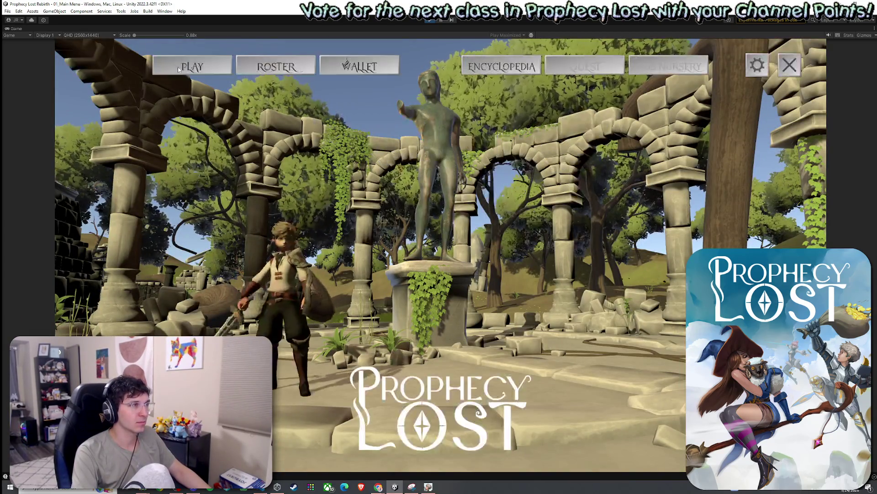
{"action": "left_click", "coordinate": [451, 256]}
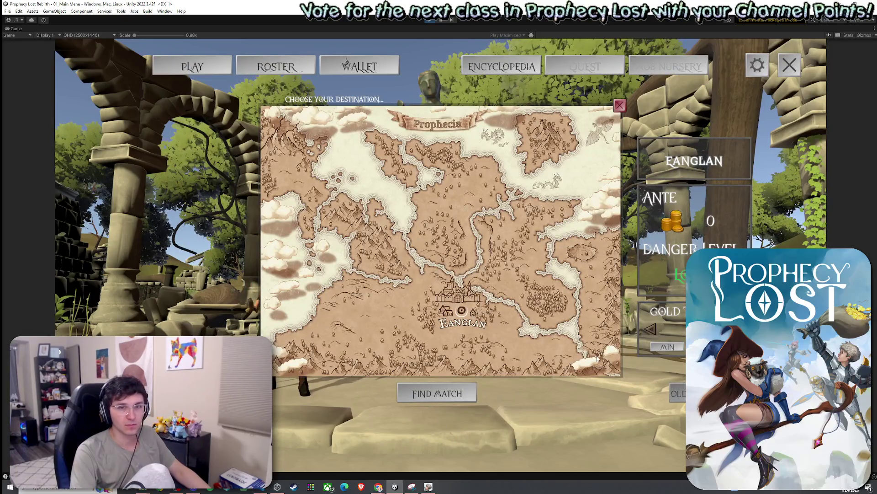
{"action": "left_click", "coordinate": [437, 393]}
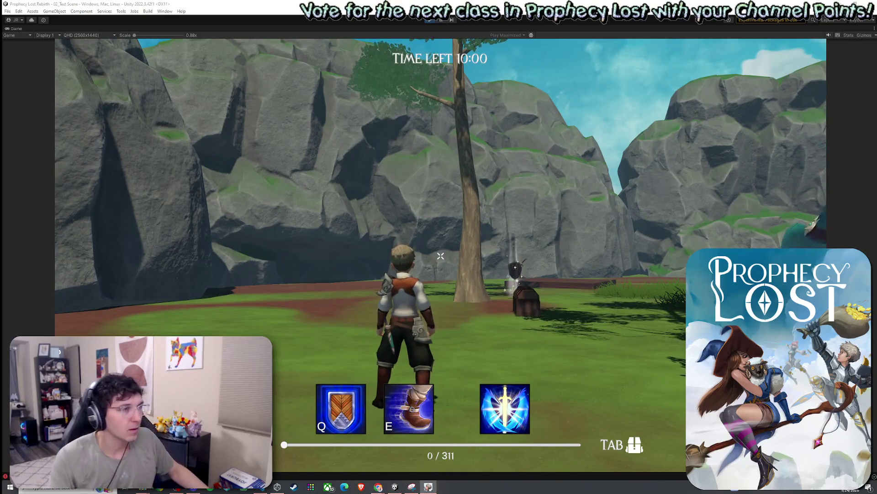
- Pick up the shield near the chest and unleash the earthquake ultimate
{"action": "key", "text": "w"}
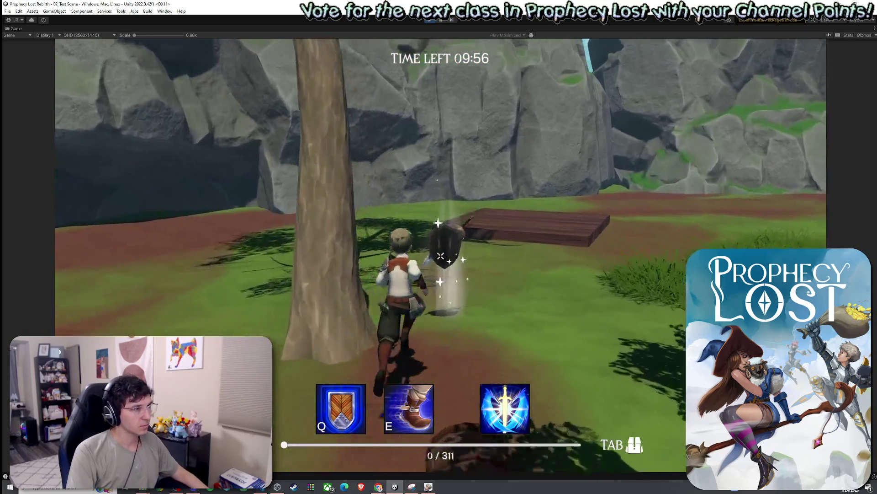
{"action": "key", "text": "Tab"}
{"action": "key", "text": "Tab"}
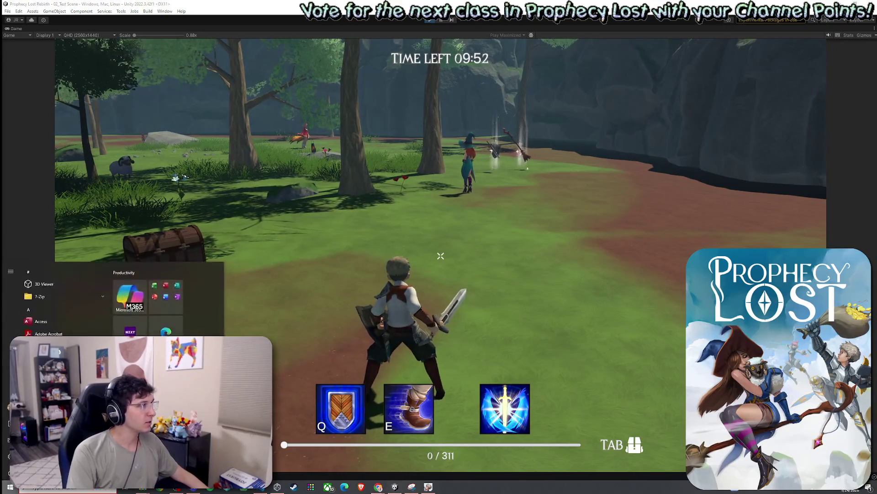
{"action": "key", "text": "w"}
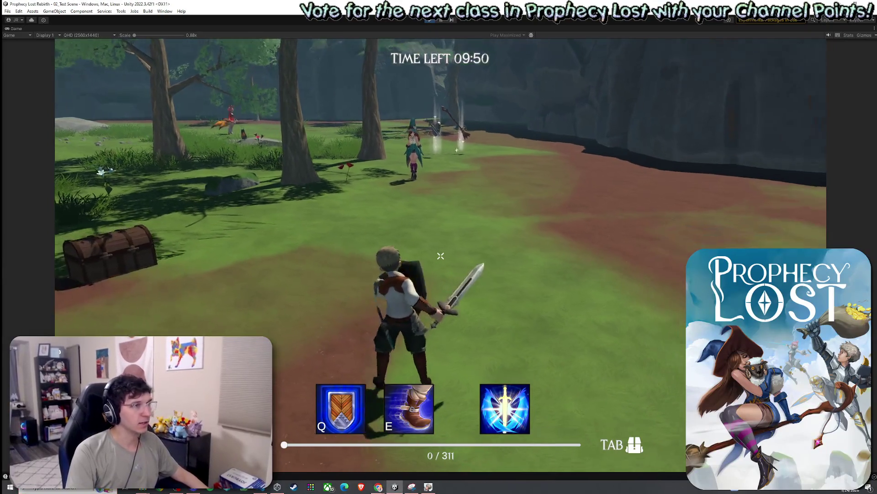
{"action": "left_click", "coordinate": [441, 256]}
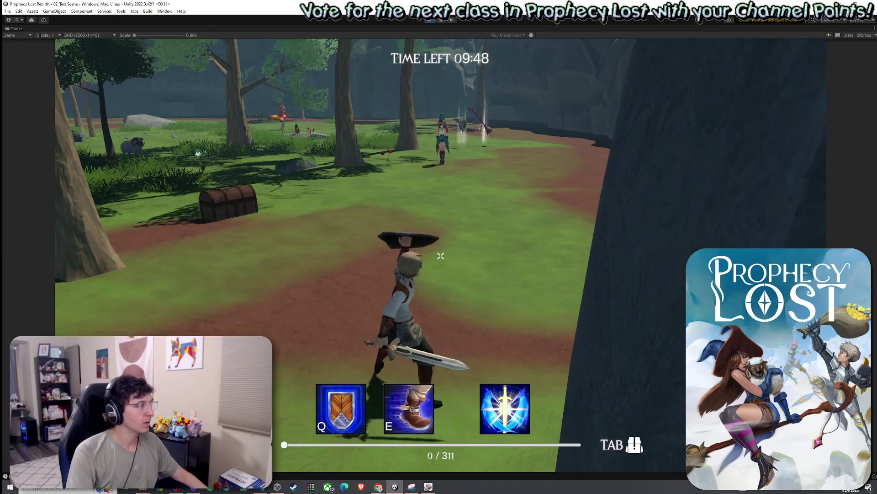
{"action": "left_click", "coordinate": [441, 256]}
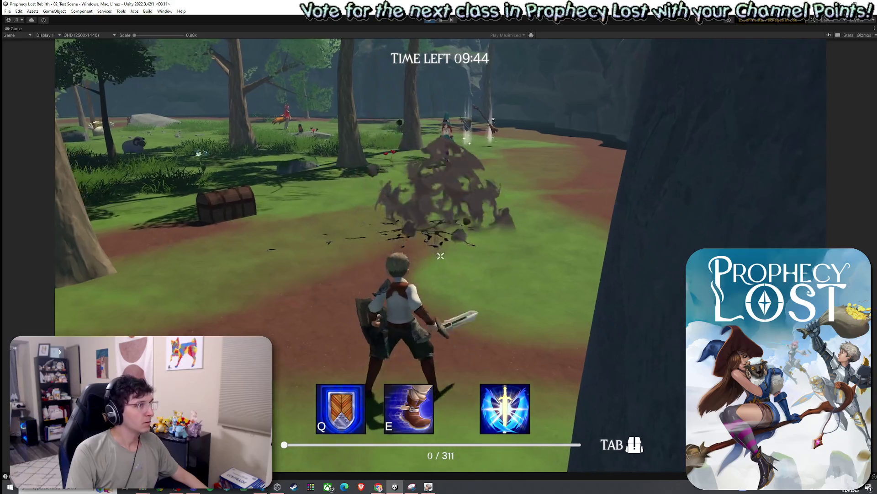
- Advance on the witch, casting the earthquake slam and attacking to trigger stone spikes
{"action": "key", "text": "w"}
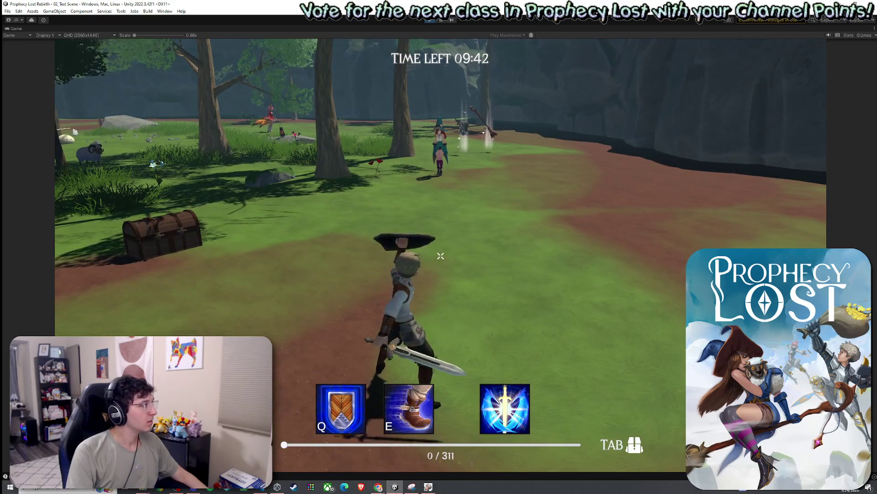
{"action": "left_click", "coordinate": [440, 256]}
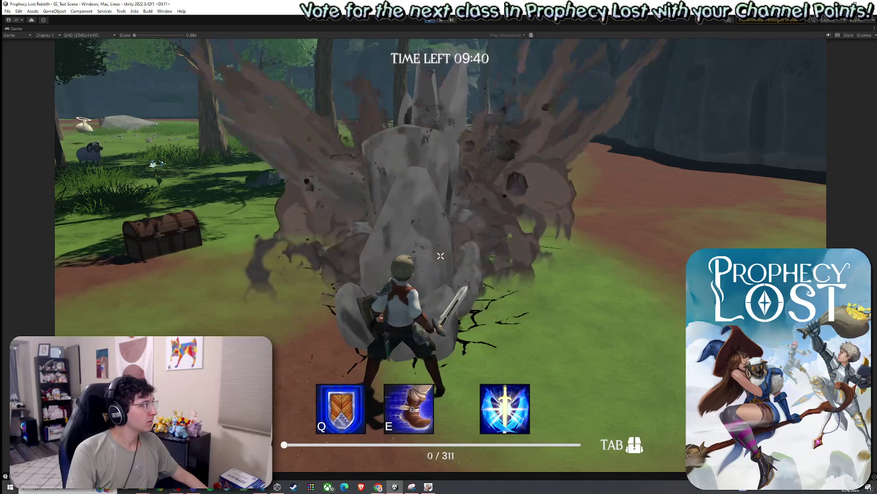
{"action": "key", "text": "w"}
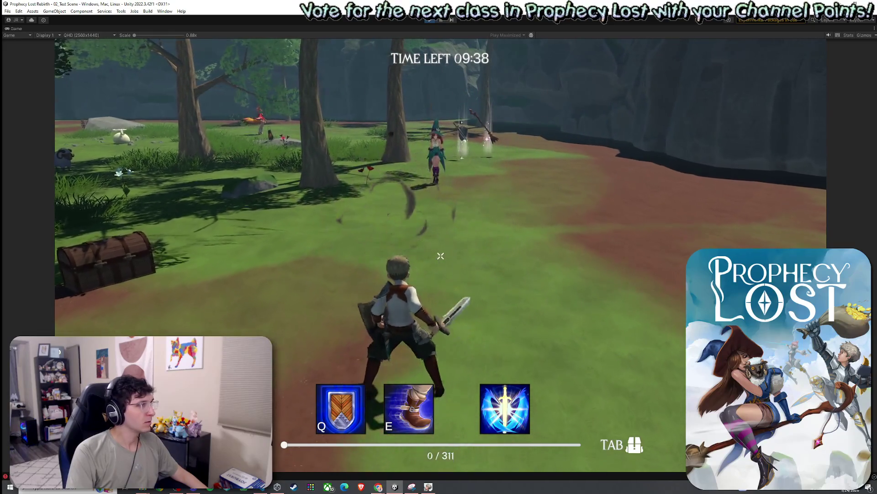
{"action": "left_click", "coordinate": [441, 256]}
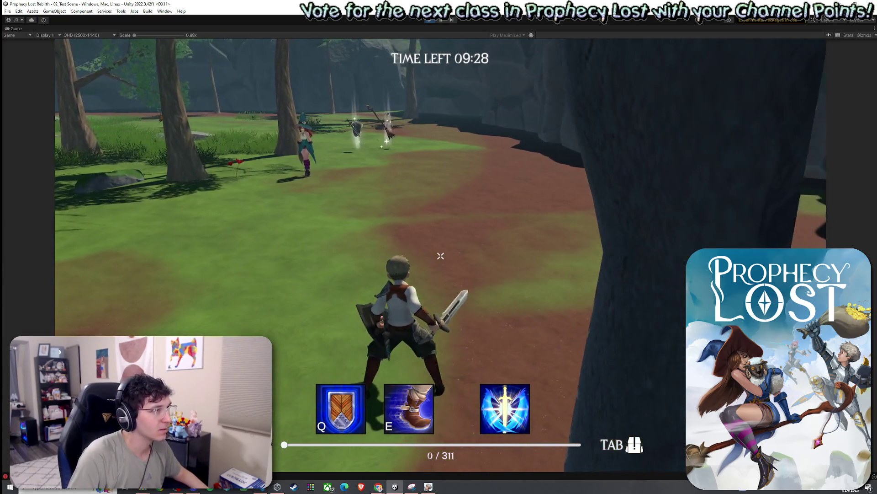
{"action": "left_click", "coordinate": [441, 256]}
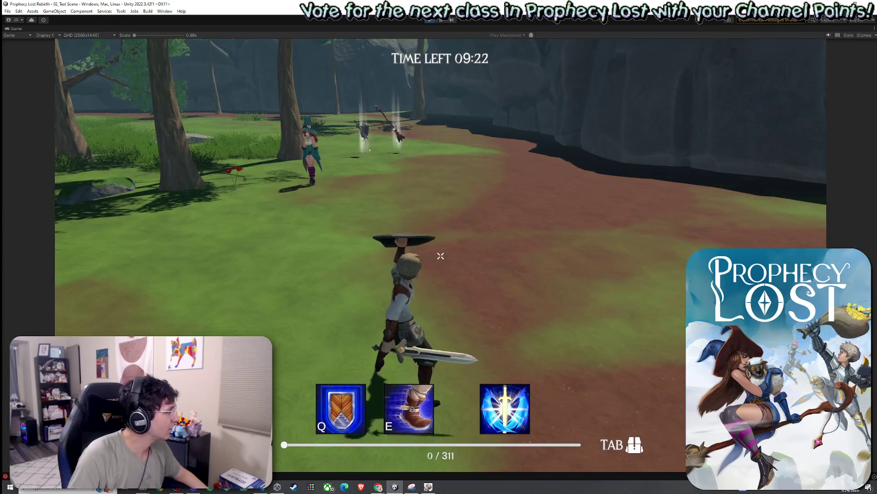
{"action": "left_click", "coordinate": [441, 256]}
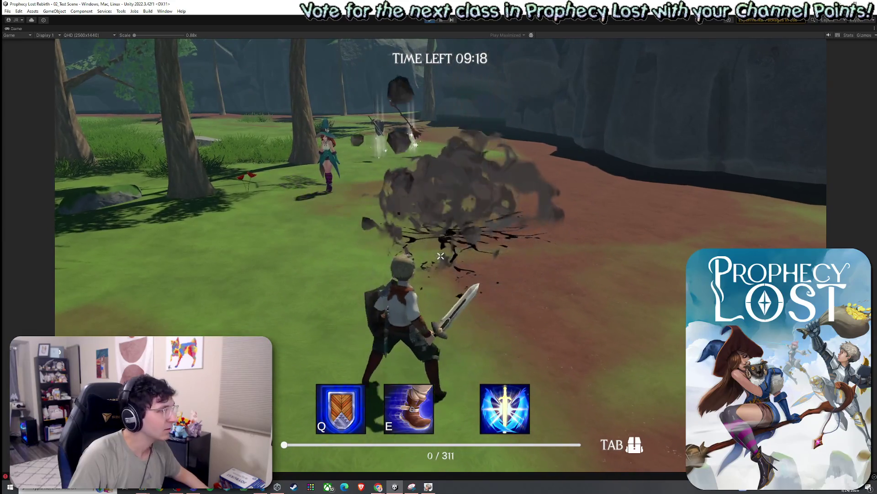
{"action": "left_click", "coordinate": [440, 256]}
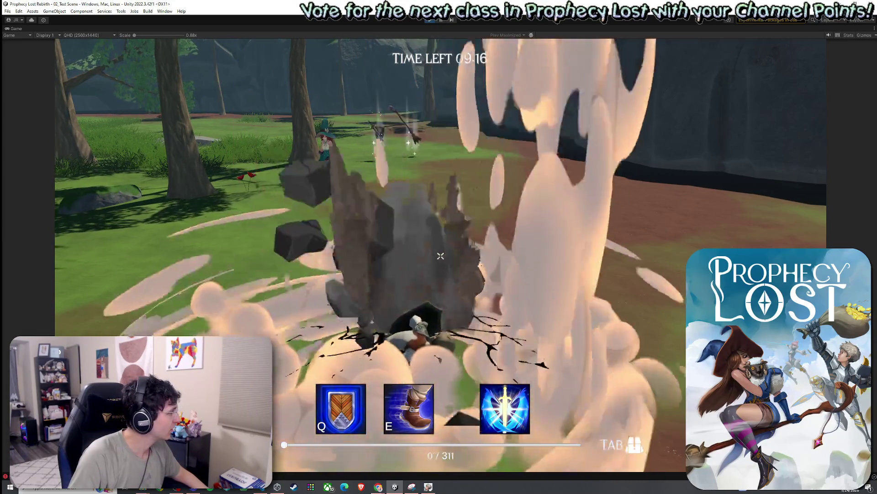
{"action": "key", "text": "w"}
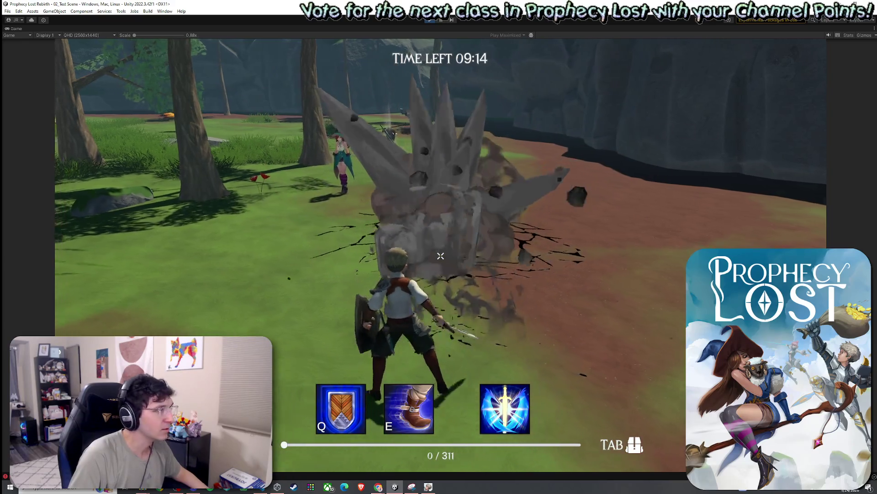
{"action": "left_click", "coordinate": [441, 255]}
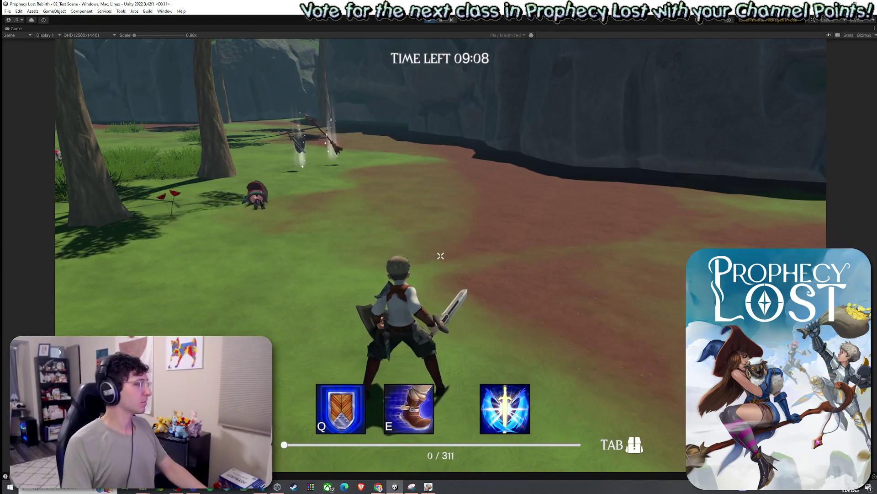
- Stop Play mode and return to the Scene view in the editor
{"action": "key", "text": "super"}
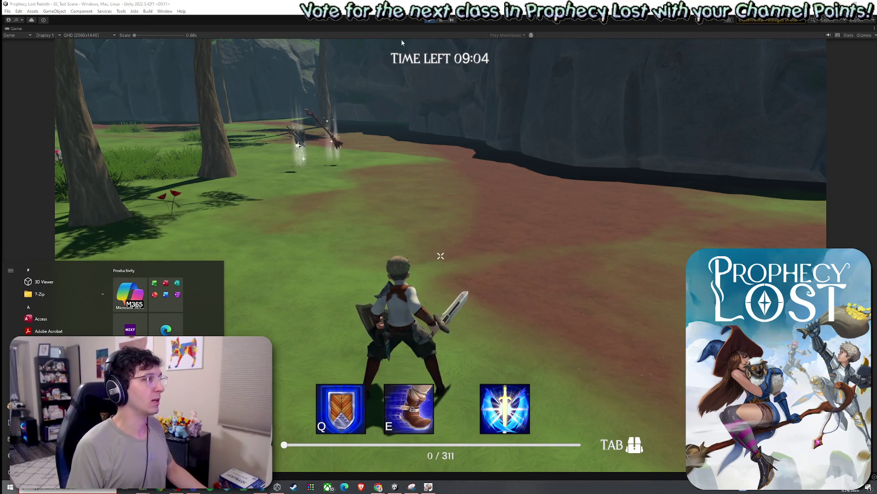
{"action": "left_click", "coordinate": [335, 137]}
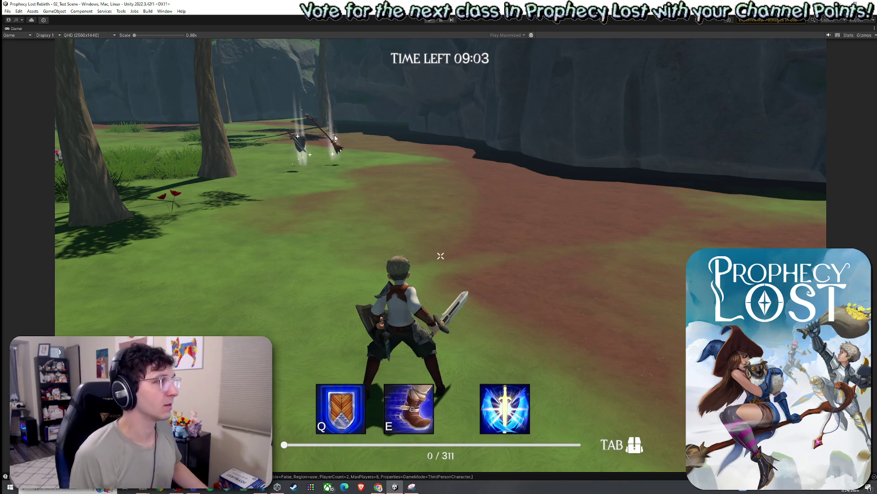
{"action": "key", "text": "ctrl+p"}
{"action": "left_click", "coordinate": [148, 28]}
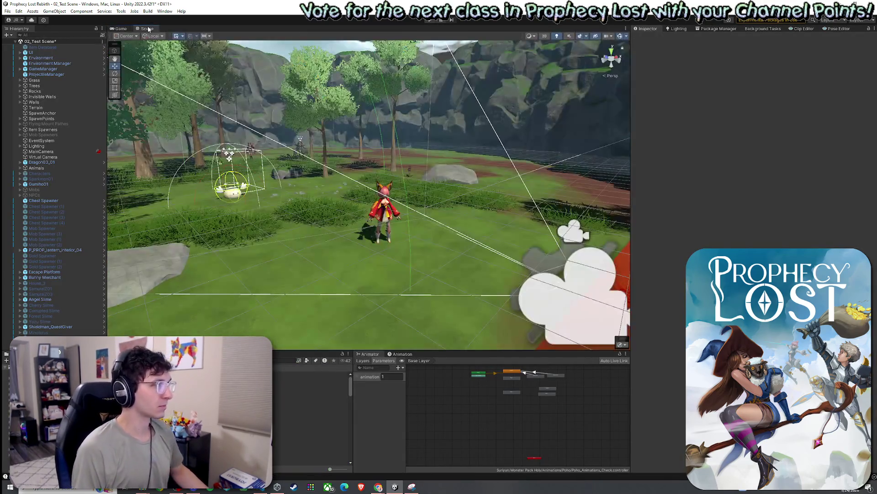
- Select the Earthquake Ultimate Definition asset and expand its SlamEffect hitbox (center 0, half extents 2)
{"action": "key", "text": "shift+space"}
{"action": "key", "text": "shift+space"}
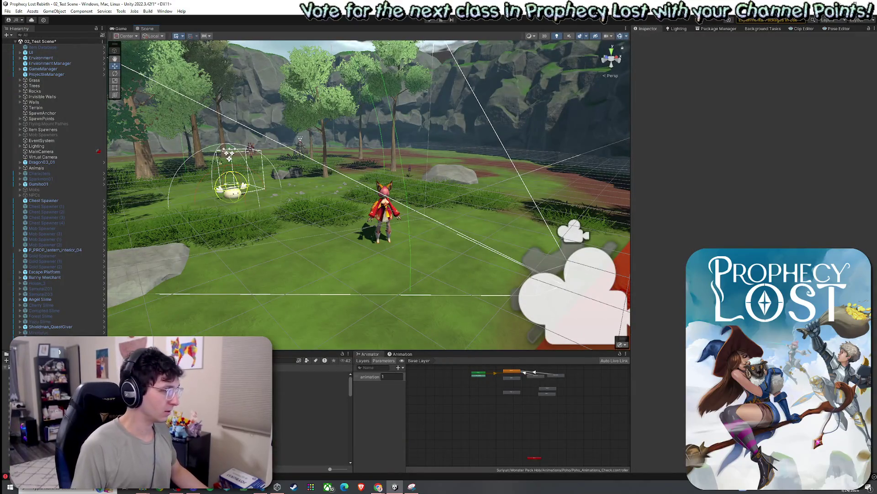
{"action": "key", "text": "ctrl+shift+c"}
{"action": "key", "text": "ctrl+5"}
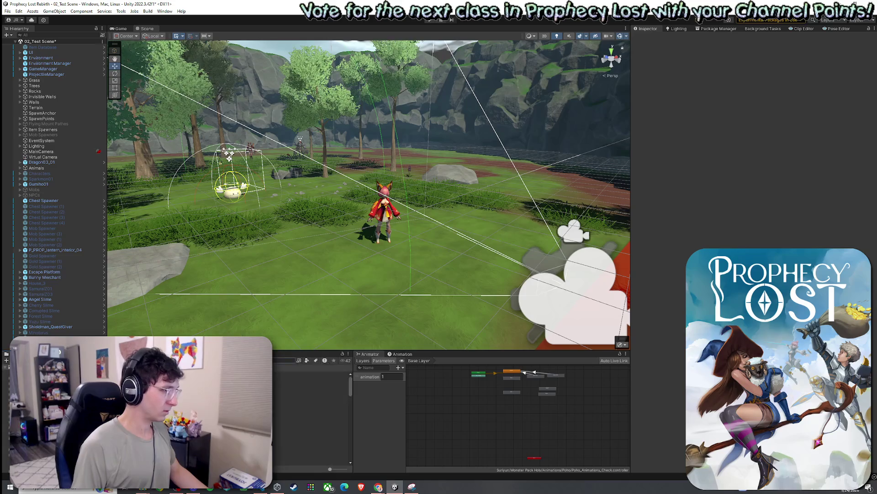
{"action": "left_click", "coordinate": [311, 374]}
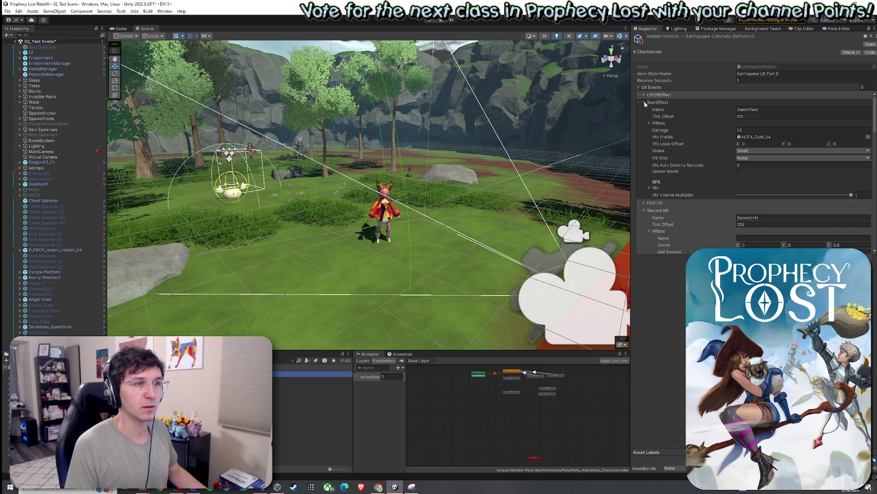
{"action": "left_click", "coordinate": [658, 124]}
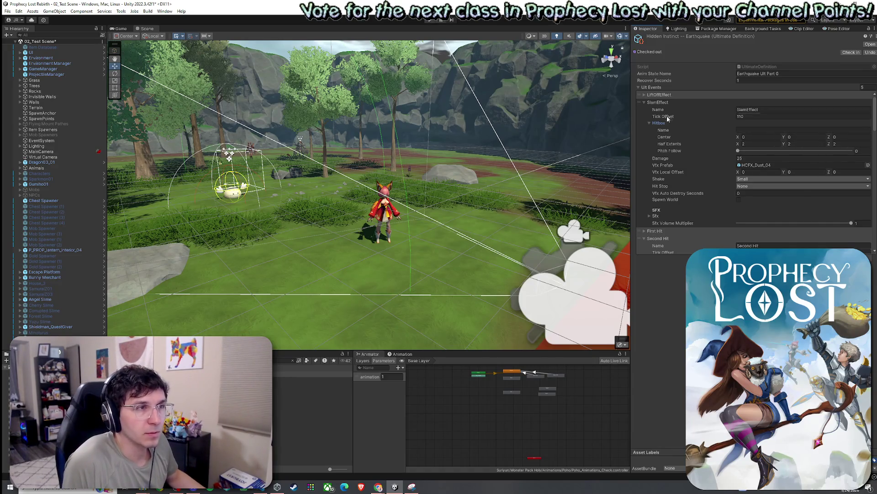
{"action": "left_click", "coordinate": [646, 101]}
- Set the SlamEffect damage to 10 and look over the hit entries
{"action": "left_click", "coordinate": [646, 101]}
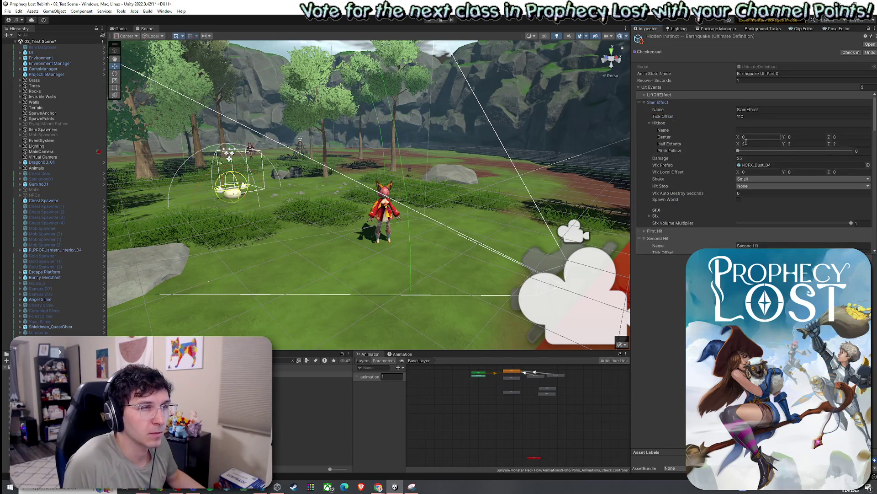
{"action": "left_click", "coordinate": [748, 159]}
{"action": "type", "text": "10"}
{"action": "left_click", "coordinate": [644, 102]}
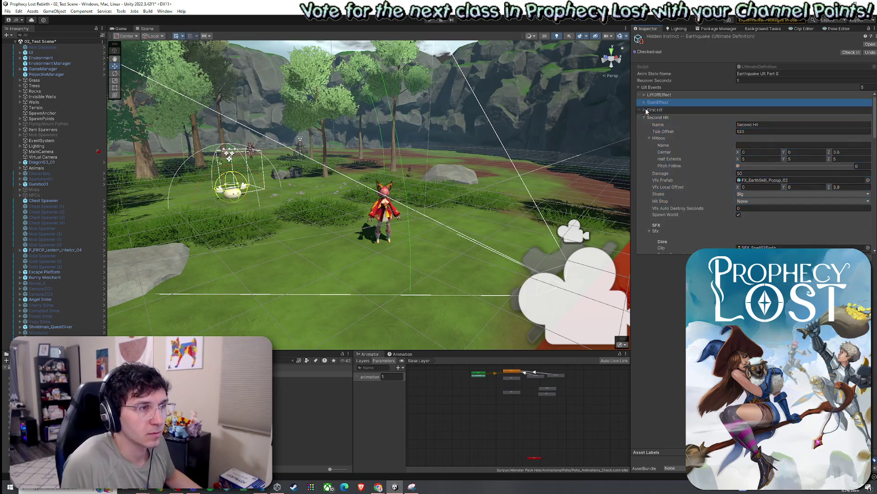
{"action": "left_click", "coordinate": [646, 110]}
{"action": "left_click", "coordinate": [646, 110]}
{"action": "left_click", "coordinate": [644, 117]}
{"action": "left_click", "coordinate": [645, 125]}
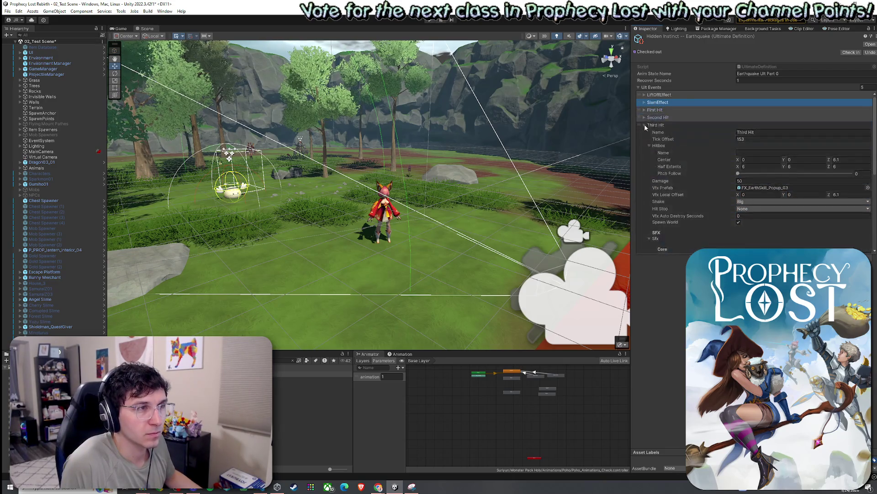
{"action": "left_click", "coordinate": [644, 125]}
{"action": "left_click", "coordinate": [646, 110]}
- Set the First Hit hitbox half extents to 3 on X, Y and Z, and edit its damage (40)
{"action": "left_click", "coordinate": [762, 151]}
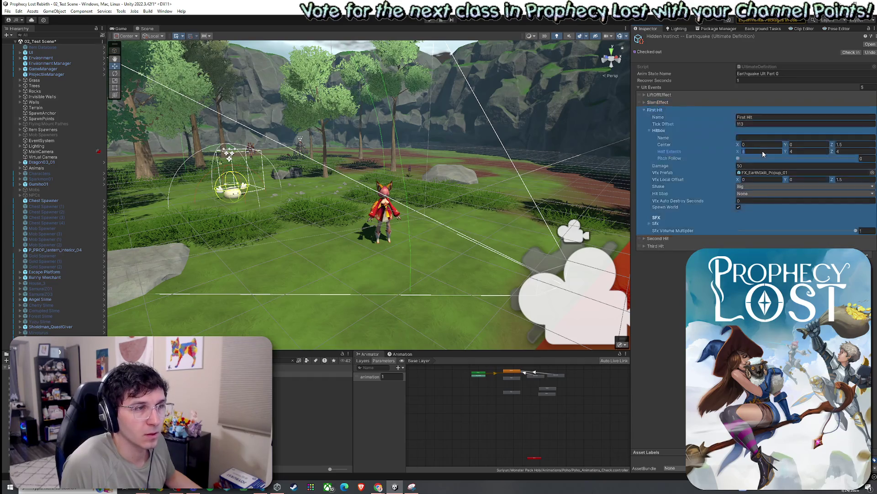
{"action": "type", "text": "3"}
{"action": "left_click", "coordinate": [802, 151]}
{"action": "type", "text": "3"}
{"action": "left_click", "coordinate": [851, 153]}
{"action": "type", "text": "3"}
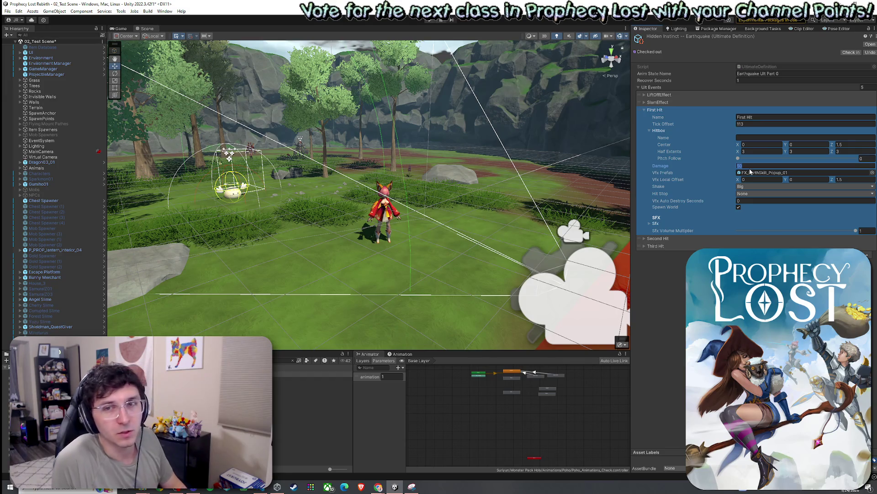
{"action": "type", "text": "40"}
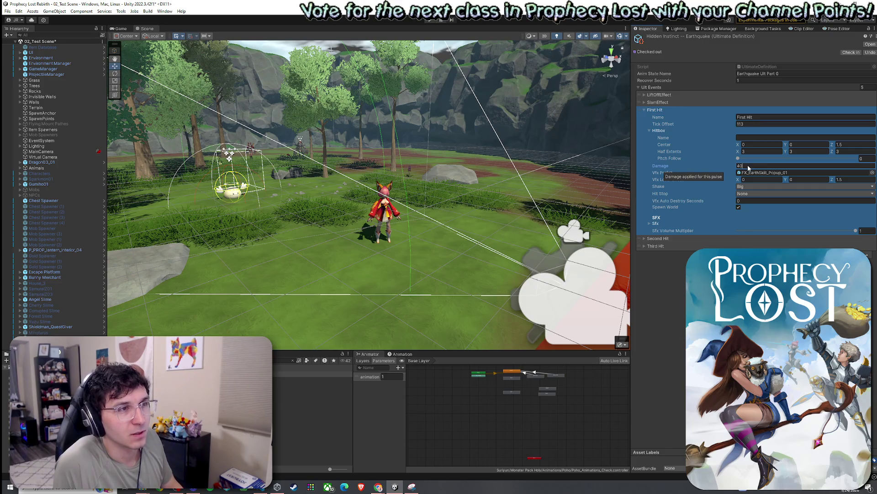
{"action": "left_click_drag", "start_coordinate": [748, 169], "coordinate": [741, 168]}
{"action": "type", "text": "30"}
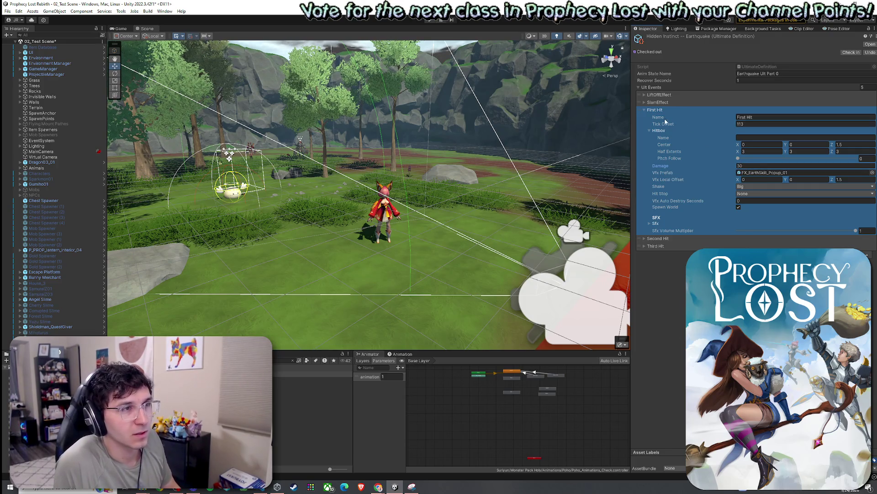
- Compare the First Hit and Second Hit settings
{"action": "left_click", "coordinate": [645, 110]}
{"action": "left_click", "coordinate": [644, 118]}
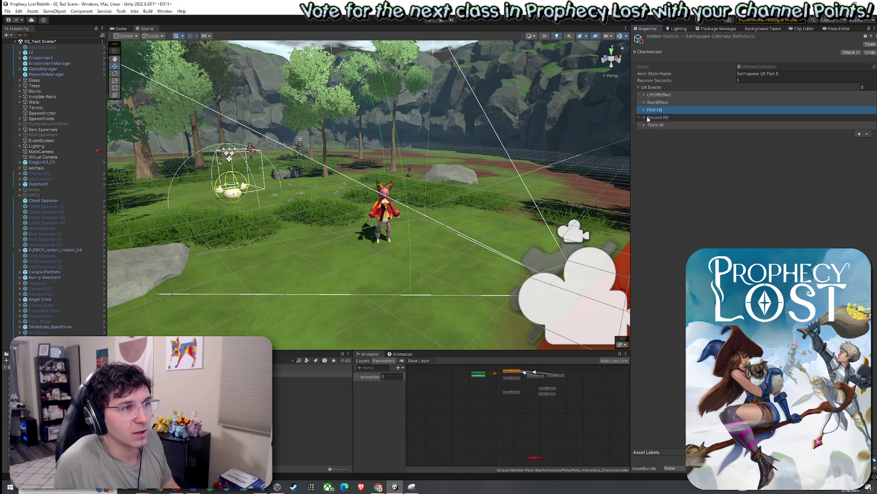
{"action": "left_click", "coordinate": [649, 117]}
{"action": "left_click", "coordinate": [649, 118]}
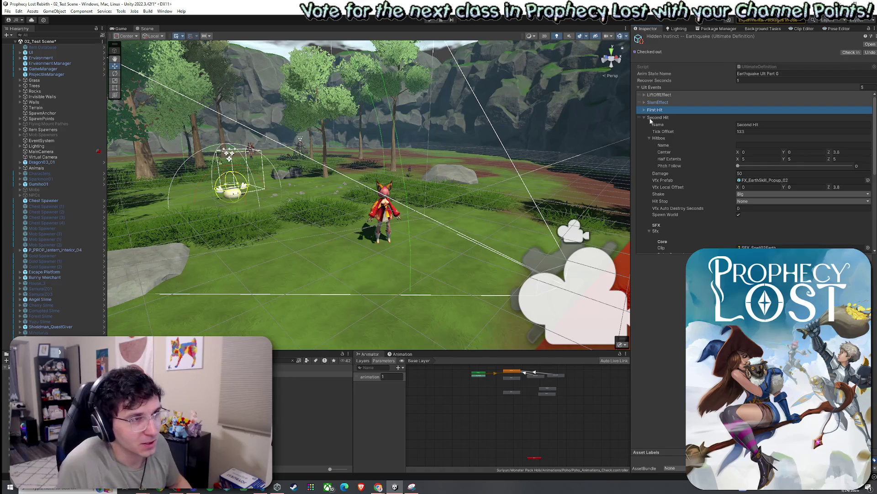
{"action": "left_click", "coordinate": [645, 110]}
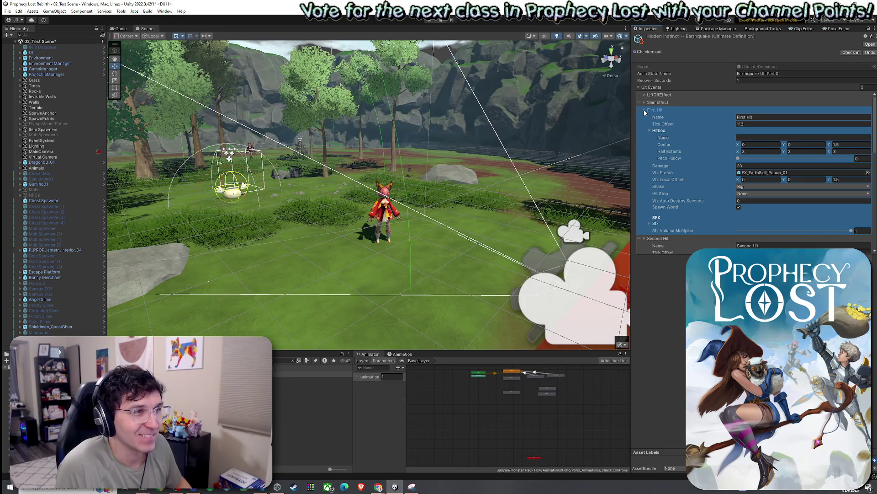
{"action": "left_click", "coordinate": [644, 111]}
- Edit the Second Hit damage and shrink its hitbox half extents to 4
{"action": "left_click", "coordinate": [745, 174]}
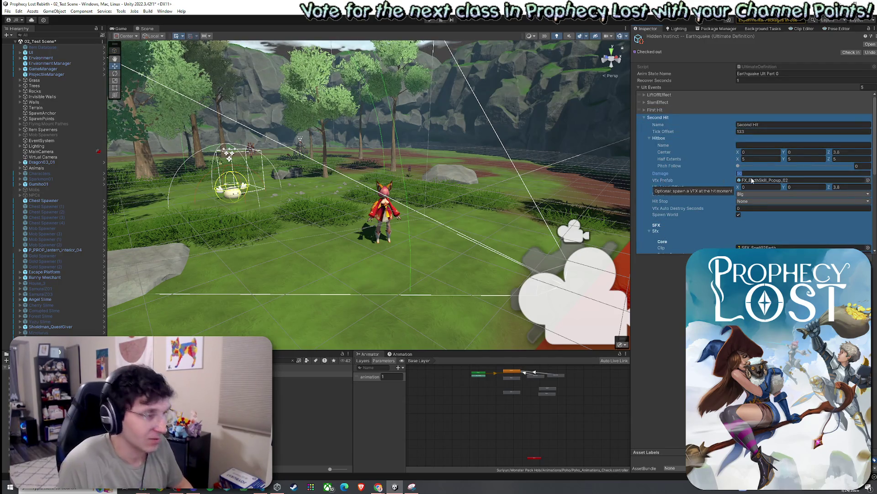
{"action": "left_click", "coordinate": [645, 110]}
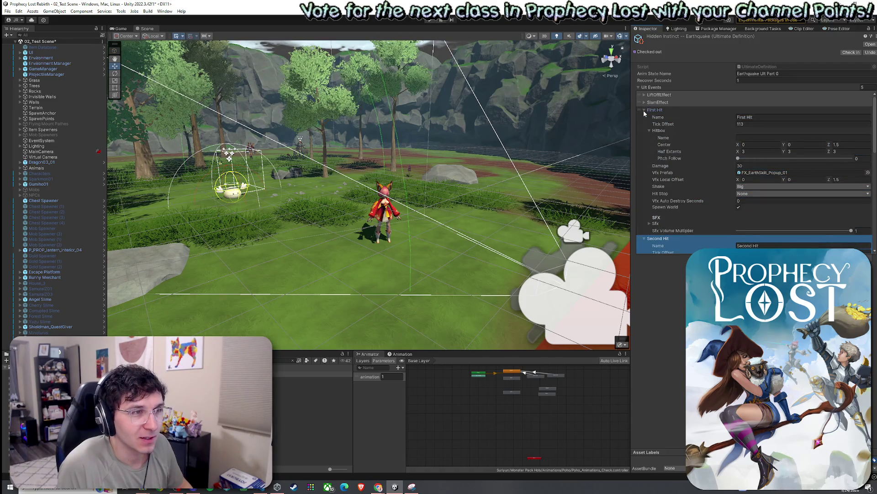
{"action": "left_click", "coordinate": [644, 111]}
{"action": "type", "text": "4"}
{"action": "left_click", "coordinate": [794, 160]}
{"action": "type", "text": "4"}
{"action": "left_click", "coordinate": [840, 160]}
{"action": "type", "text": "4"}
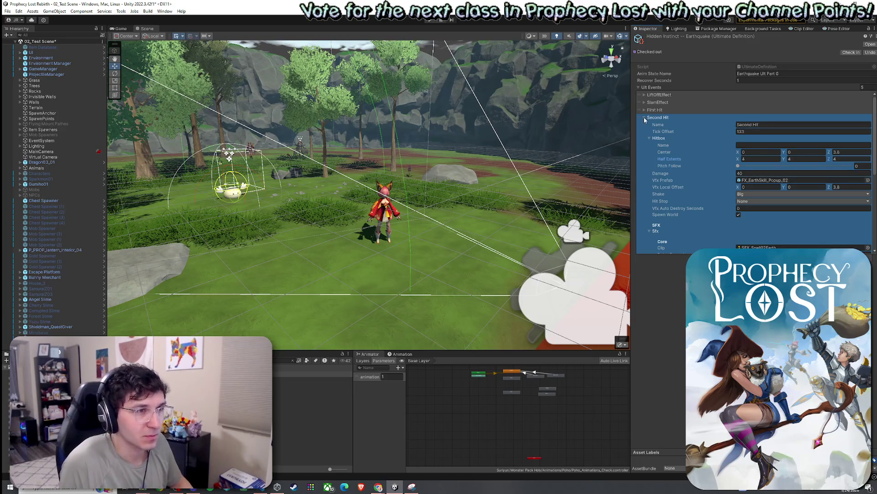
- Revert the Third Hit half extents to 5 with undo and save the scene
{"action": "left_click", "coordinate": [644, 118]}
{"action": "left_click", "coordinate": [644, 125]}
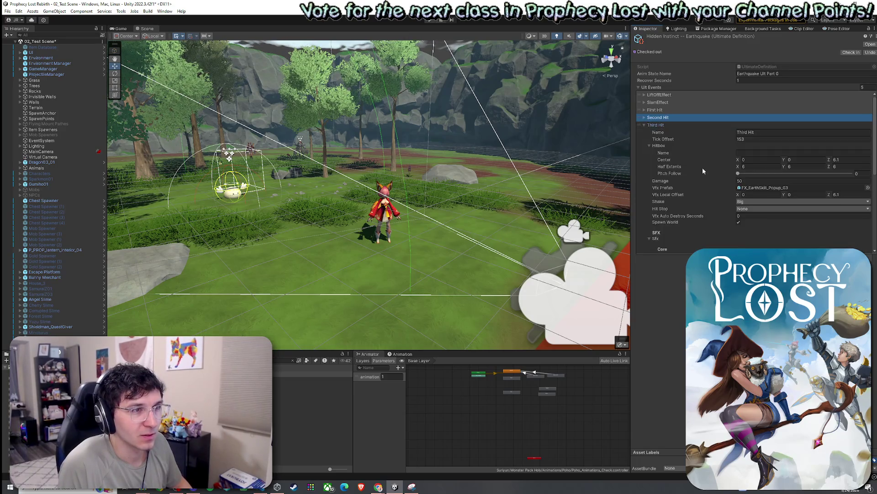
{"action": "left_click", "coordinate": [764, 166]}
{"action": "key", "text": "ctrl+z"}
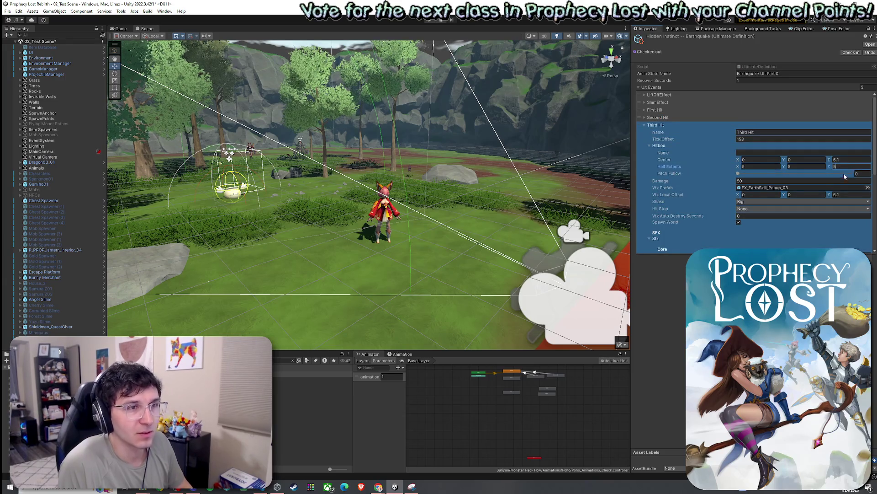
{"action": "left_click", "coordinate": [8, 11]}
{"action": "left_click", "coordinate": [18, 44]}
{"action": "left_click", "coordinate": [122, 29]}
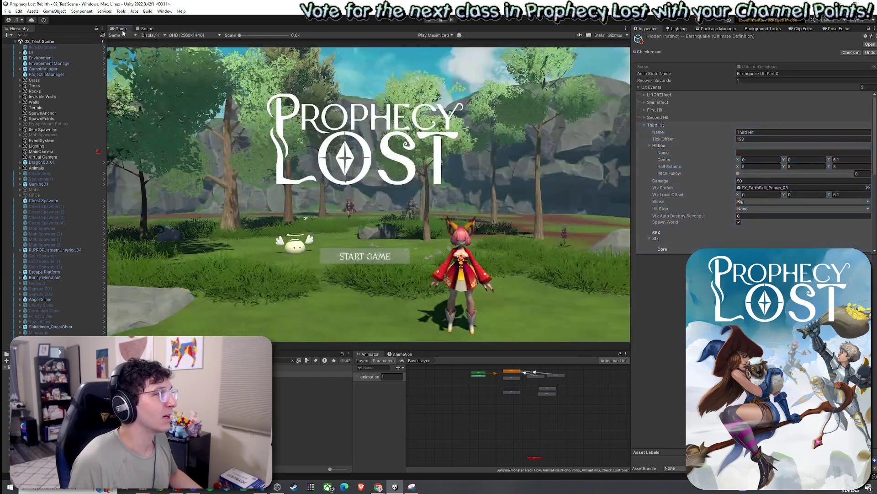
- Maximize the Game view and start the game in Play mode
{"action": "double_click", "coordinate": [122, 30]}
{"action": "left_click", "coordinate": [8, 11]}
{"action": "left_click", "coordinate": [19, 43]}
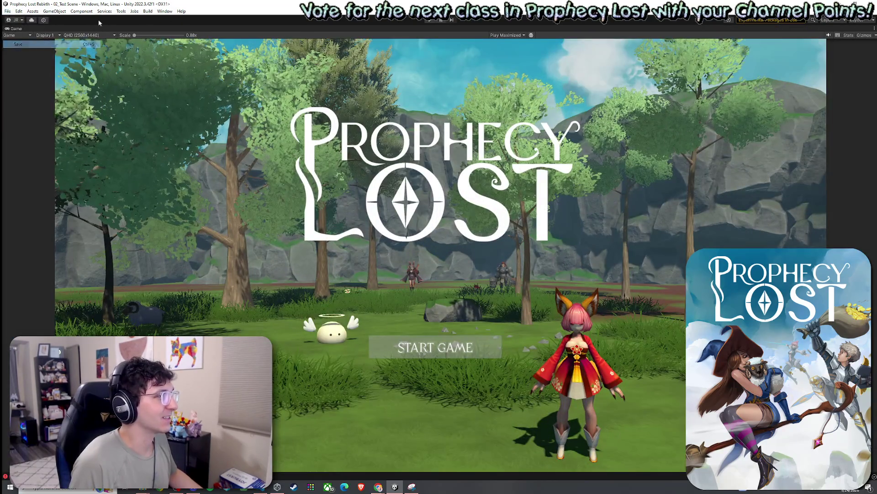
{"action": "key", "text": "shift+space"}
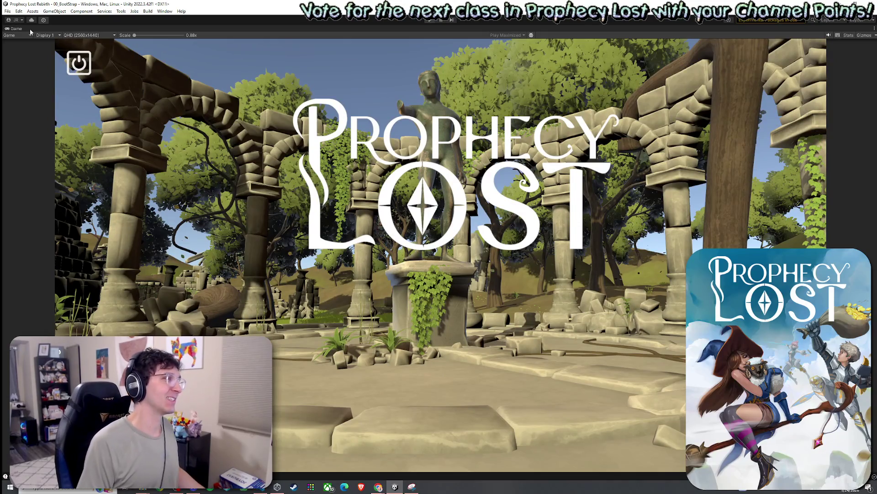
- Stop the running game, save the scene, and refocus the editor
{"action": "key", "text": "ctrl+p"}
{"action": "left_click", "coordinate": [7, 11]}
{"action": "left_click", "coordinate": [19, 44]}
{"action": "left_click", "coordinate": [8, 11]}
{"action": "key", "text": "Escape"}
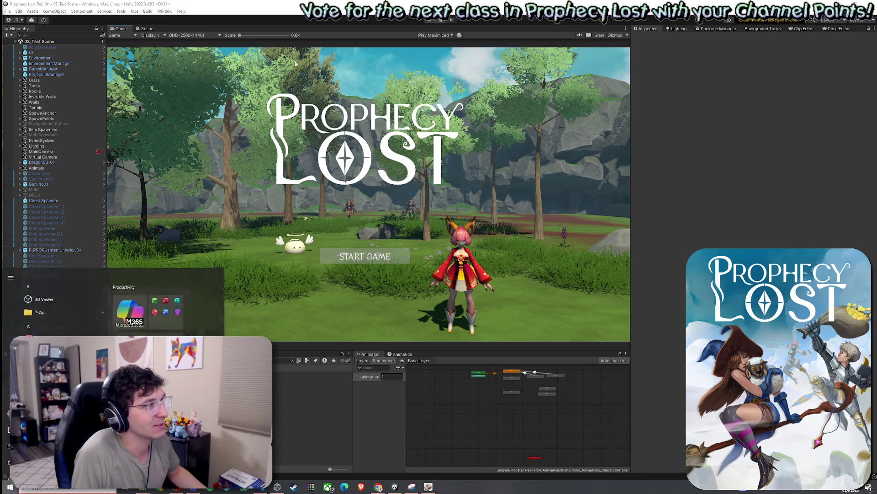
{"action": "left_click", "coordinate": [419, 243]}
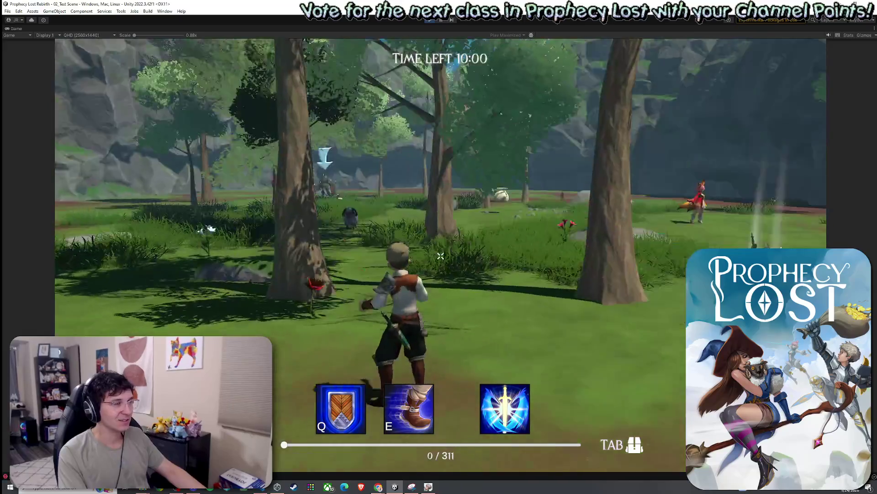
- Start the match, pick up the sword and shield, and cast the earthquake slam
{"action": "key", "text": "w"}
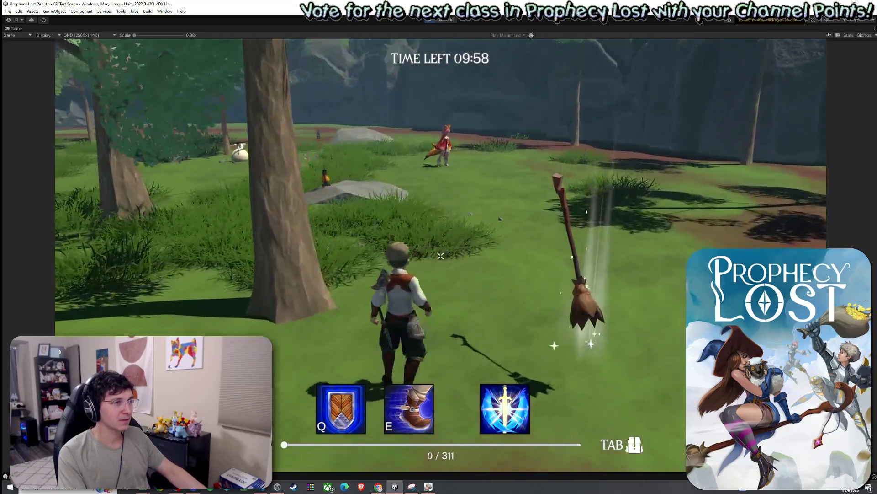
{"action": "key", "text": "f"}
{"action": "key", "text": "w"}
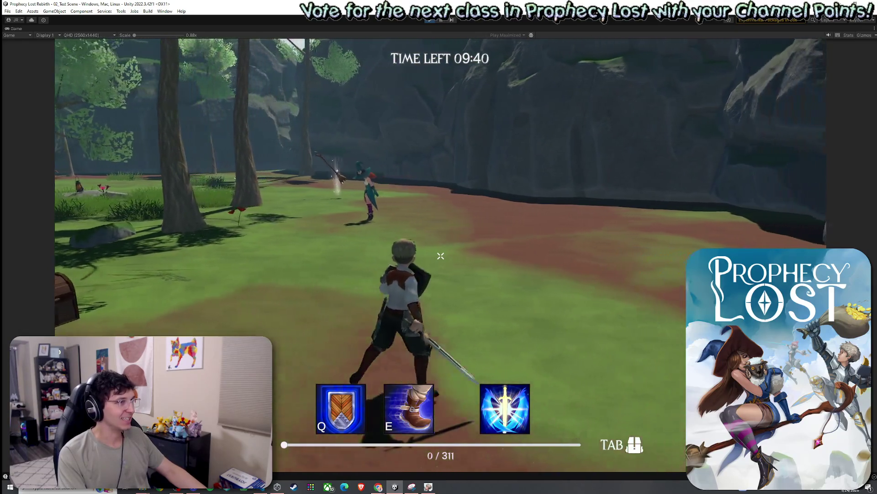
{"action": "left_click", "coordinate": [441, 256]}
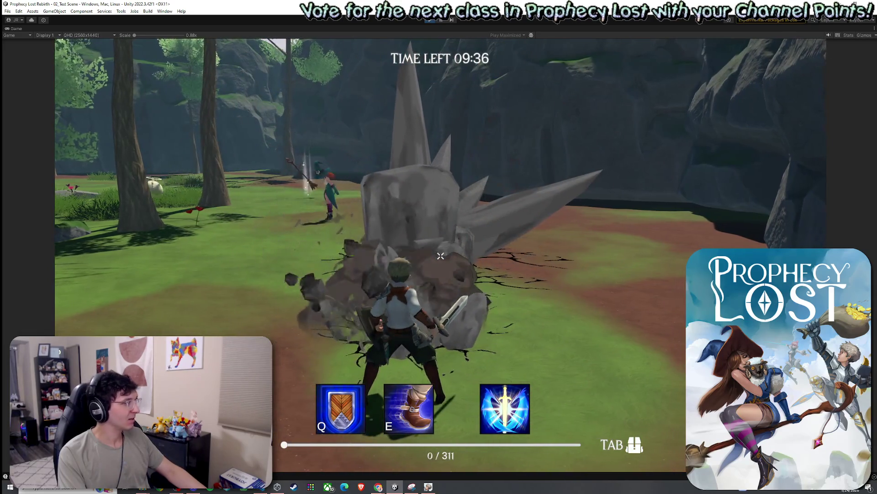
- Run up to the witch, slam her with the earthquake ultimate, then stop the playtest
{"action": "key", "text": "w"}
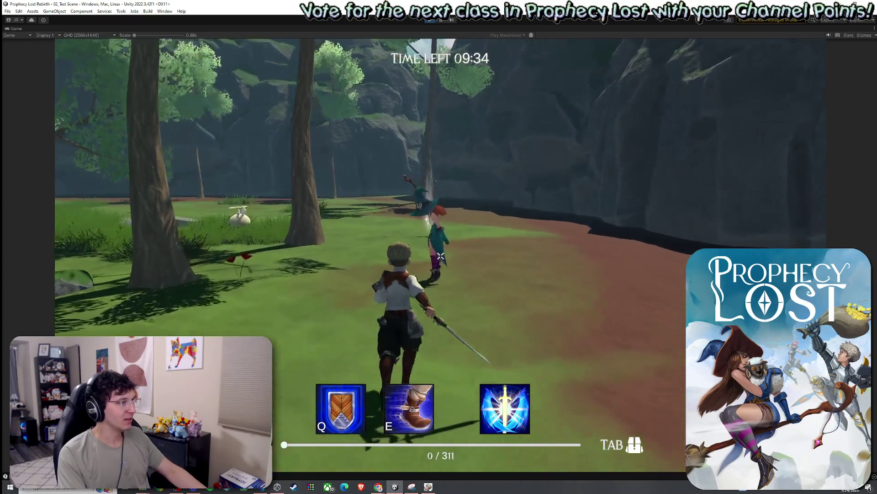
{"action": "key", "text": "w"}
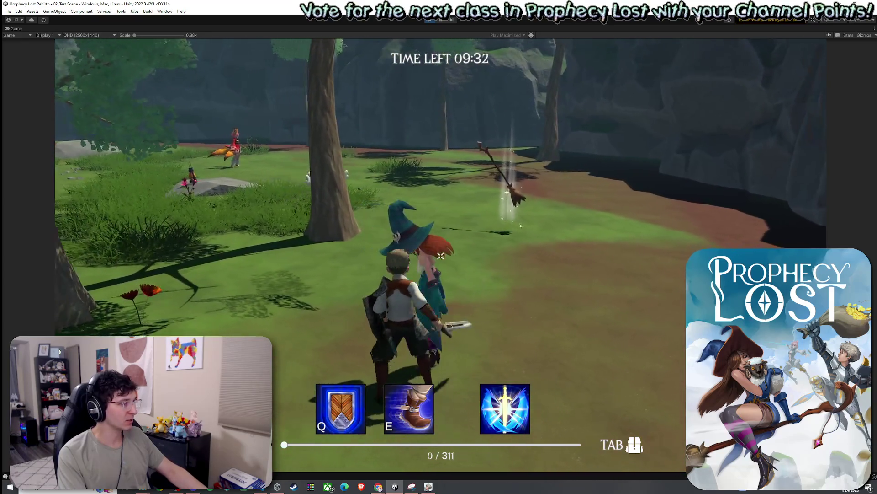
{"action": "key", "text": "w"}
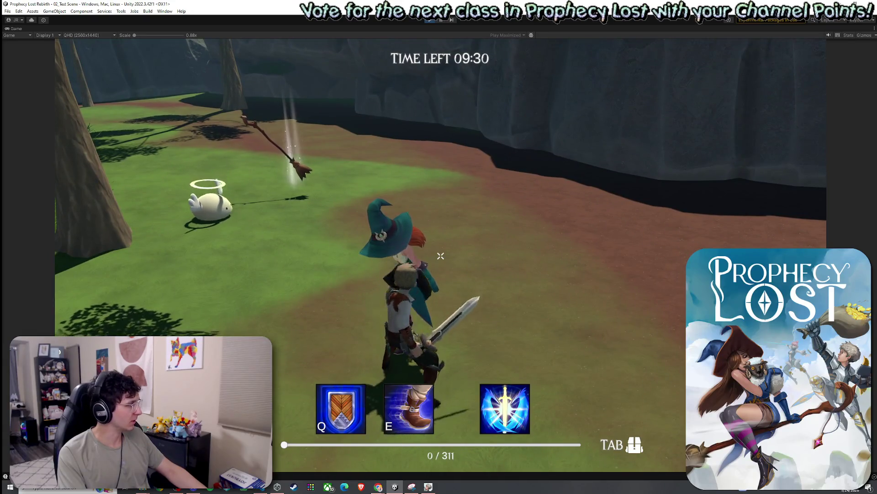
{"action": "left_click", "coordinate": [440, 256]}
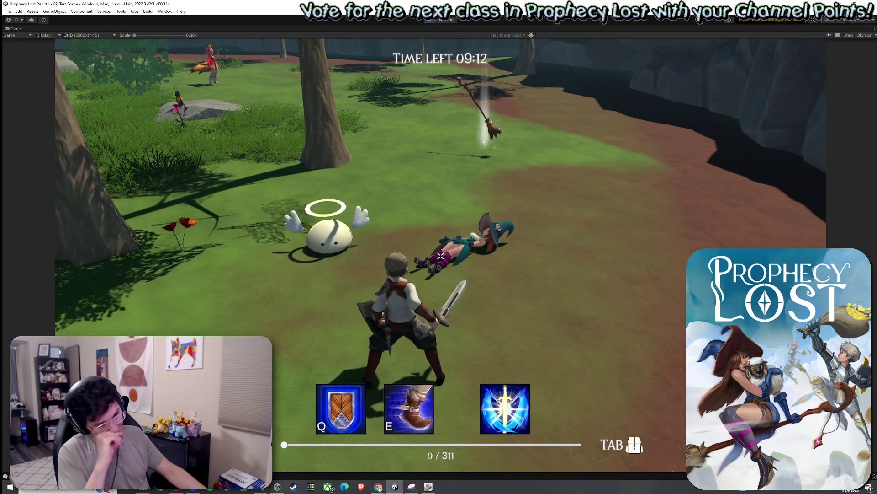
{"action": "key", "text": "super"}
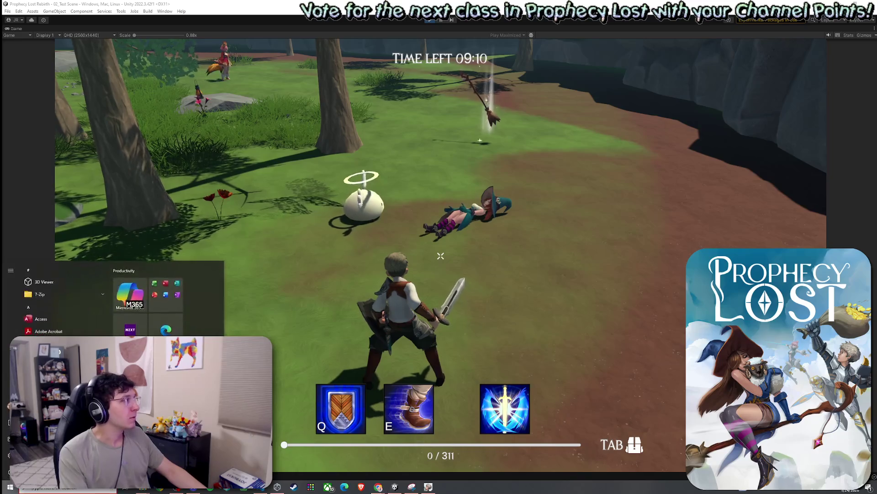
{"action": "left_click", "coordinate": [430, 21]}
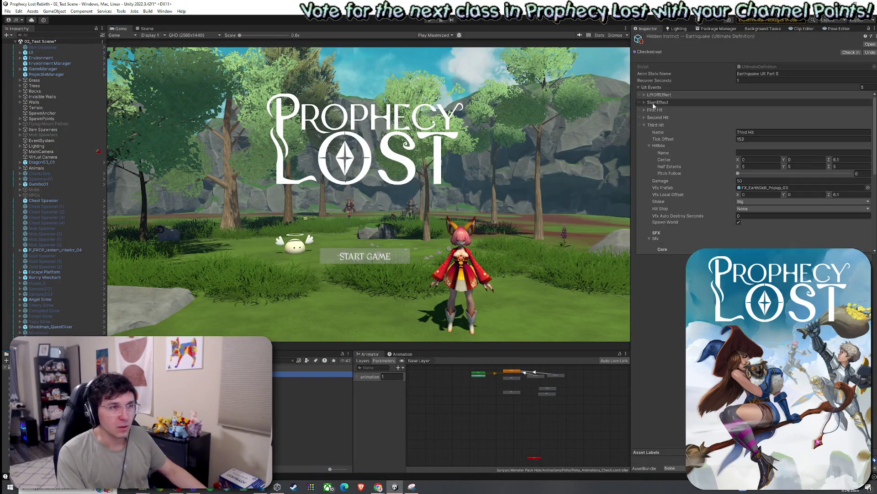
- Set SlamEffect damage to 5 and its hitbox half extents to 1.5
{"action": "left_click", "coordinate": [645, 101]}
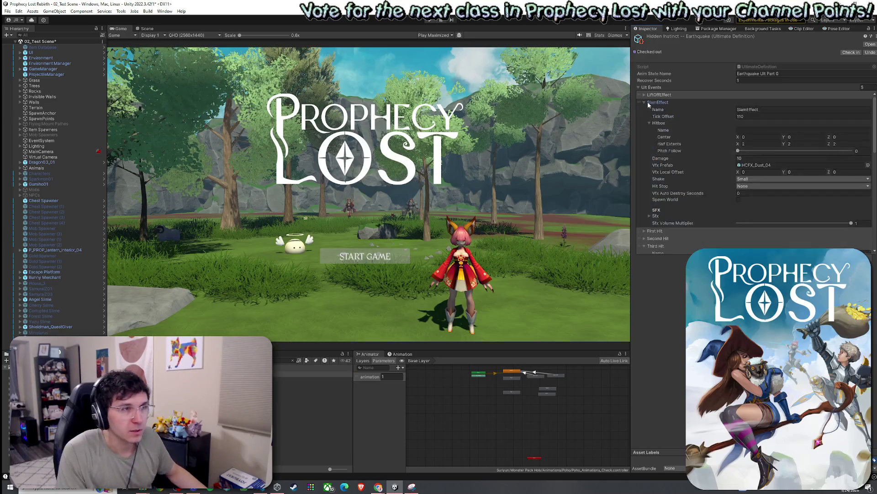
{"action": "left_click", "coordinate": [745, 158]}
{"action": "type", "text": "5"}
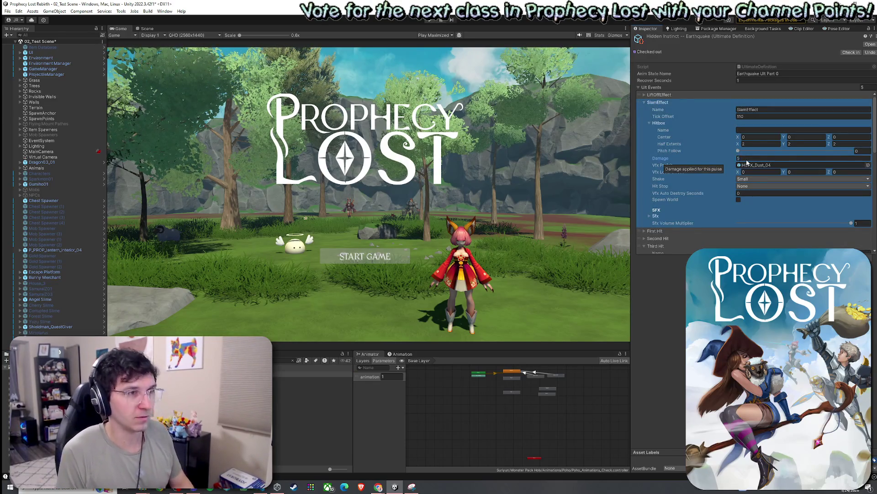
{"action": "type", "text": "1.5"}
{"action": "left_click", "coordinate": [799, 145]}
{"action": "type", "text": "1.5"}
{"action": "left_click", "coordinate": [832, 147]}
{"action": "type", "text": "1.5"}
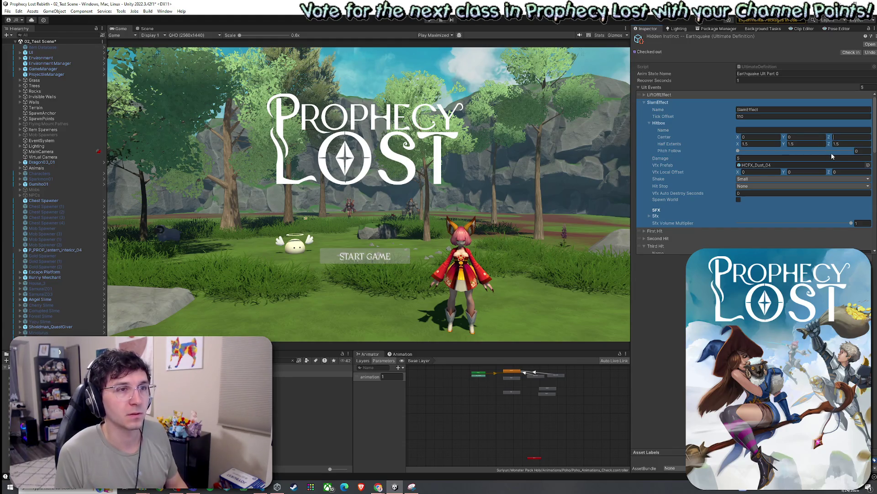
{"action": "type", "text": "0"}
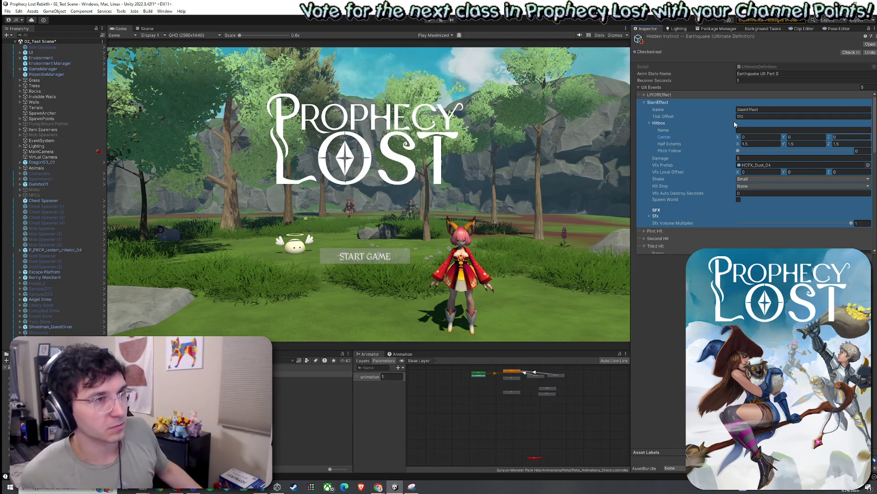
- Review the First Hit and Second Hit values side by side
{"action": "left_click", "coordinate": [645, 103]}
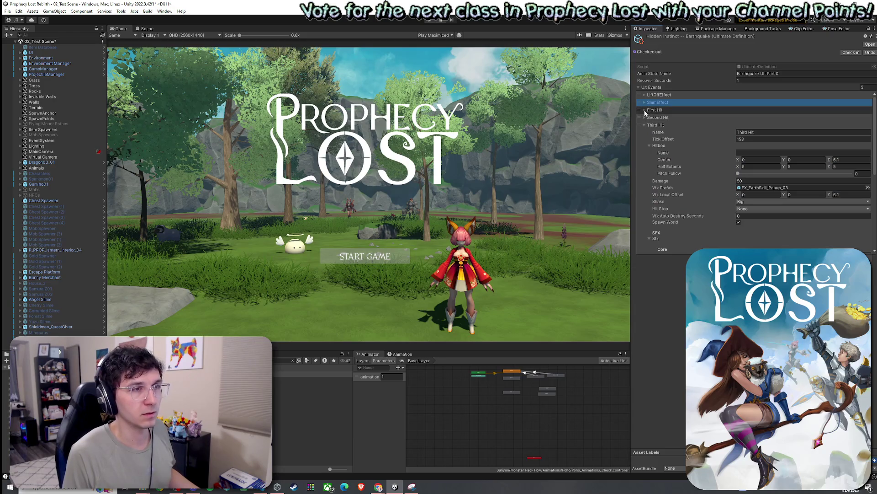
{"action": "left_click", "coordinate": [645, 110]}
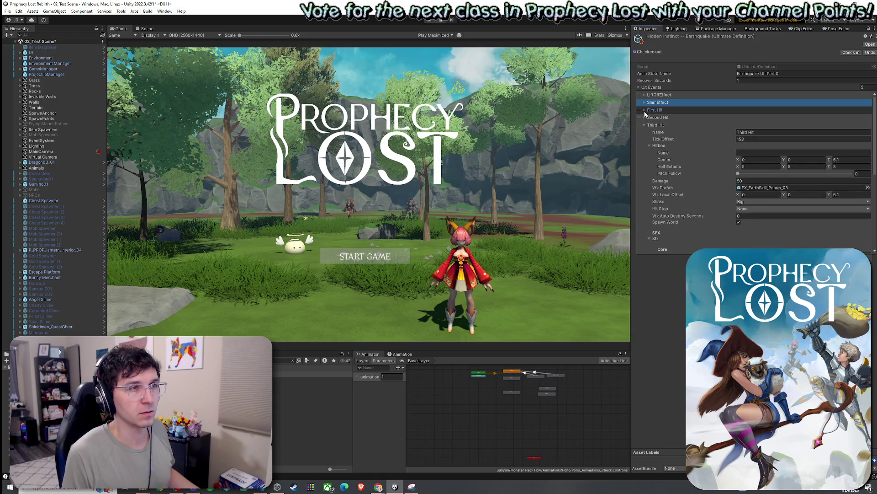
{"action": "left_click", "coordinate": [644, 117]}
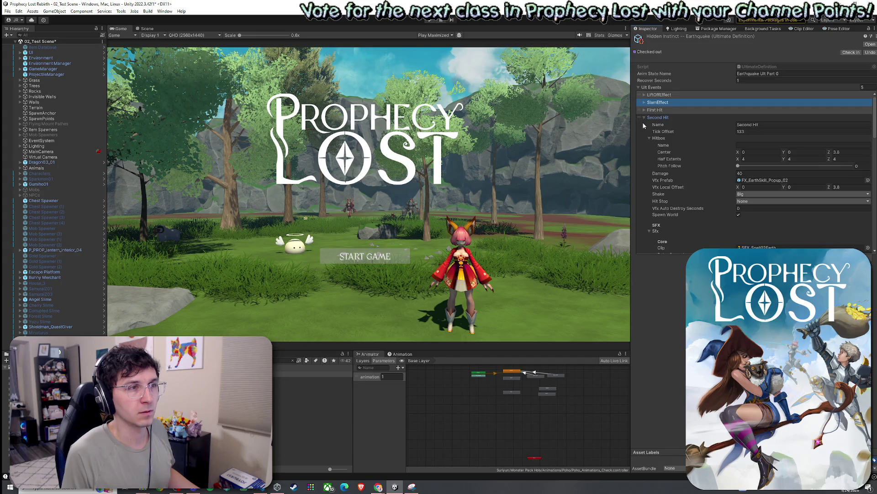
{"action": "left_click", "coordinate": [644, 117]}
{"action": "left_click", "coordinate": [644, 109]}
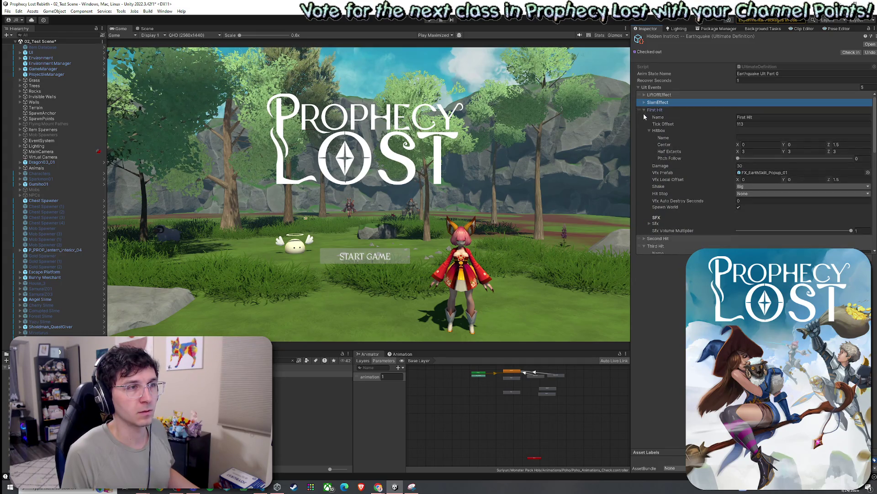
{"action": "left_click", "coordinate": [643, 110]}
{"action": "left_click", "coordinate": [643, 116]}
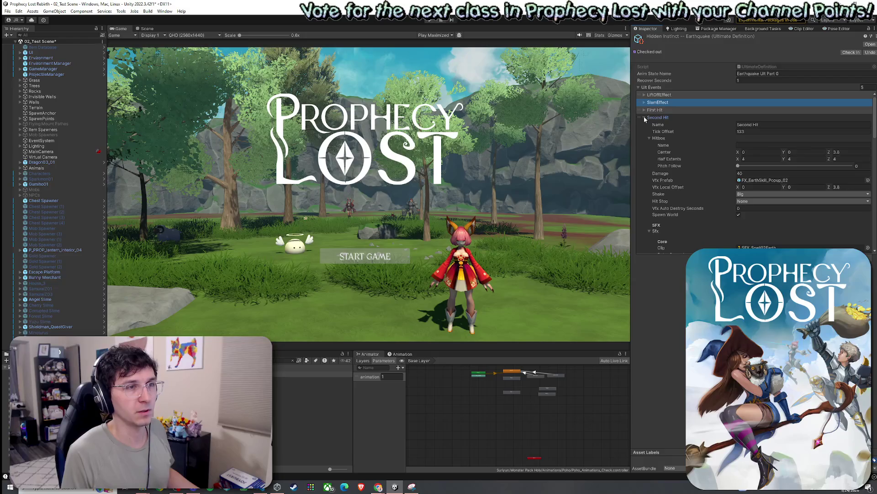
- Set Second Hit half extents to 3.5 and Third Hit to 4, then save the scene
{"action": "left_click", "coordinate": [757, 159]}
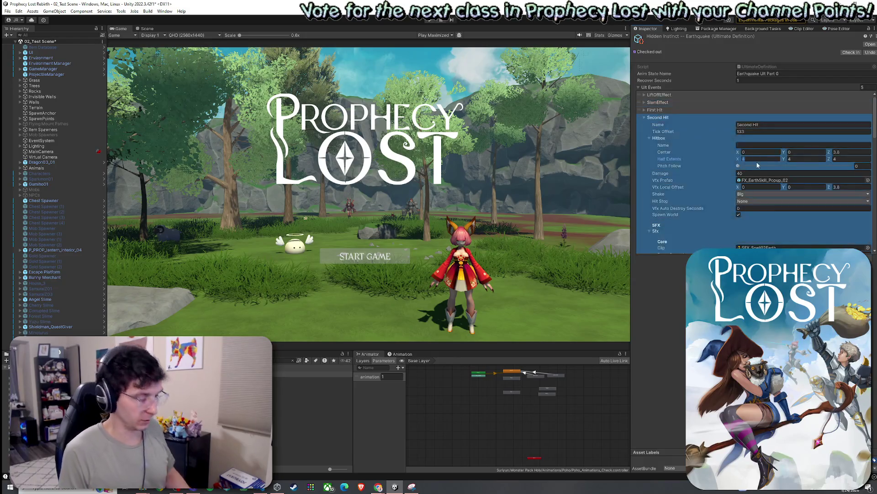
{"action": "type", "text": "3.53.5"}
{"action": "left_click", "coordinate": [848, 158]}
{"action": "type", "text": "3.5"}
{"action": "left_click", "coordinate": [644, 117]}
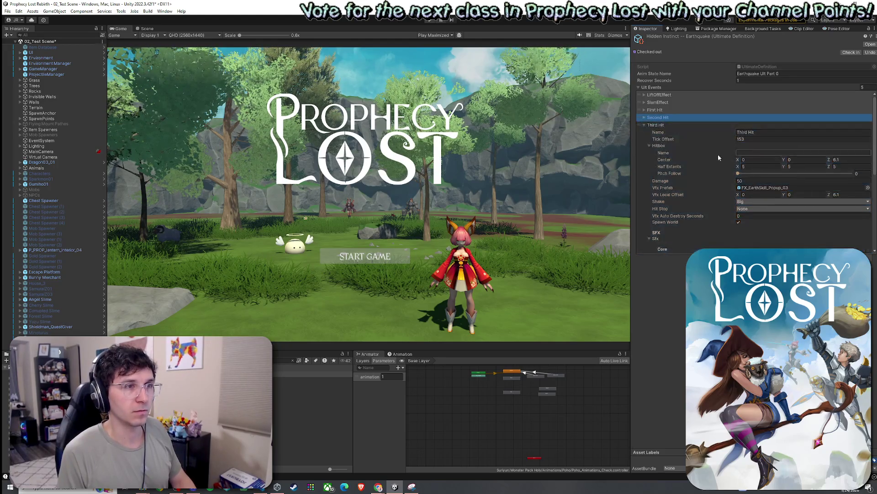
{"action": "left_click", "coordinate": [768, 166]}
{"action": "key", "text": "Tab"}
{"action": "key", "text": "Tab"}
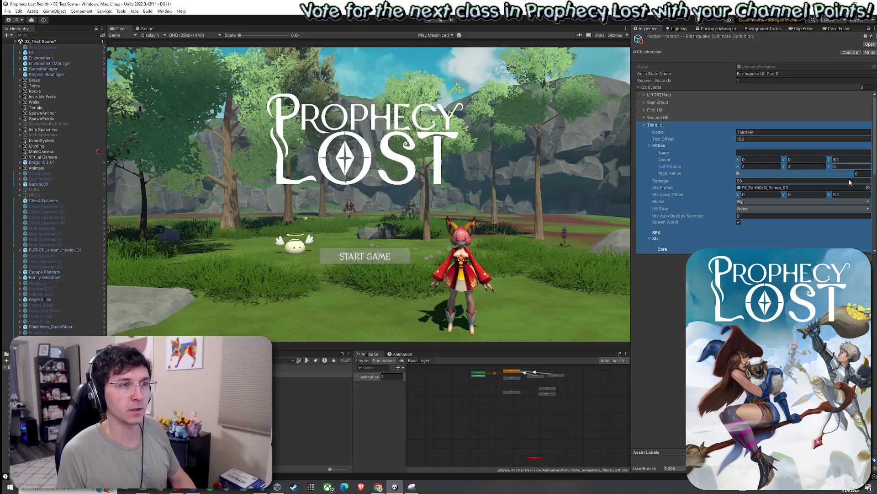
{"action": "left_click", "coordinate": [8, 11]}
{"action": "left_click", "coordinate": [18, 38]}
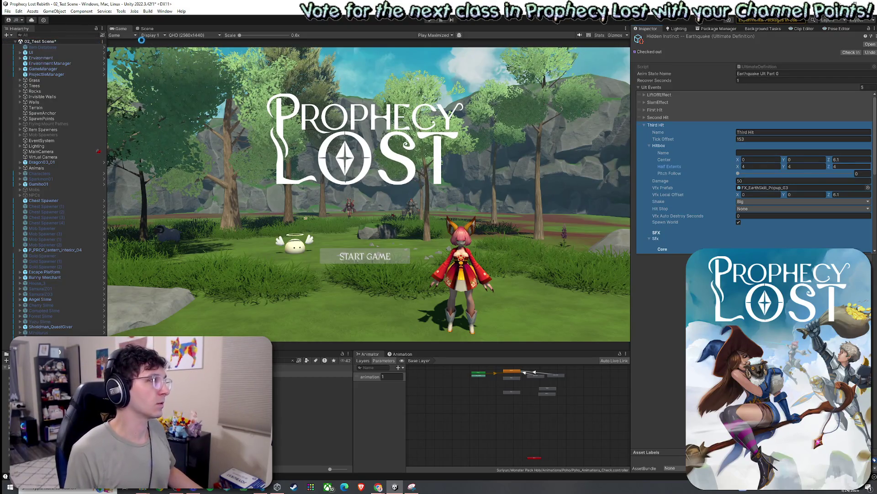
- Run the game in Play mode until the Prophecy Lost main menu loads among the stone ruins
{"action": "left_click", "coordinate": [430, 20]}
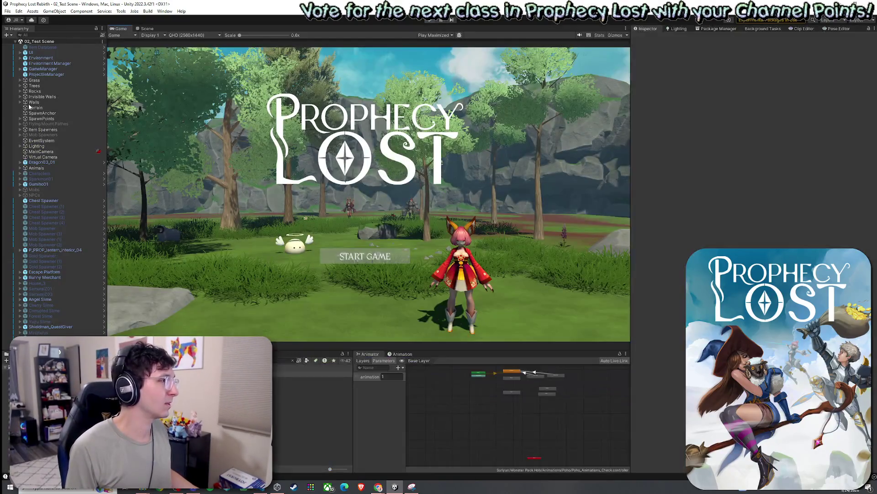
{"action": "left_click", "coordinate": [8, 11]}
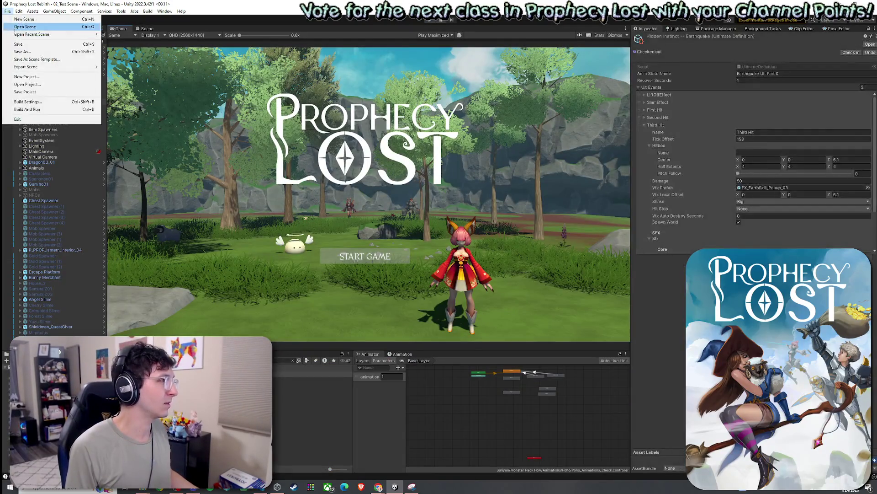
- Build and run the player version, then enter Play mode showing the START GAME title
{"action": "left_click", "coordinate": [29, 109]}
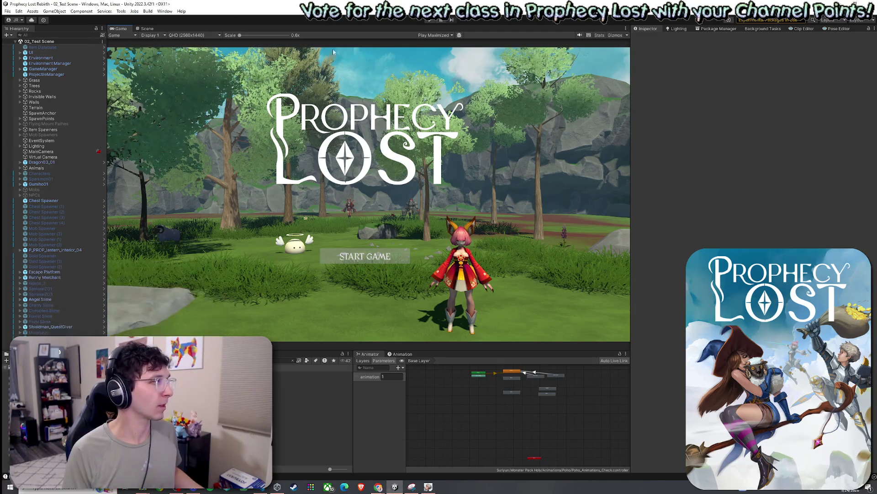
{"action": "left_click", "coordinate": [430, 20]}
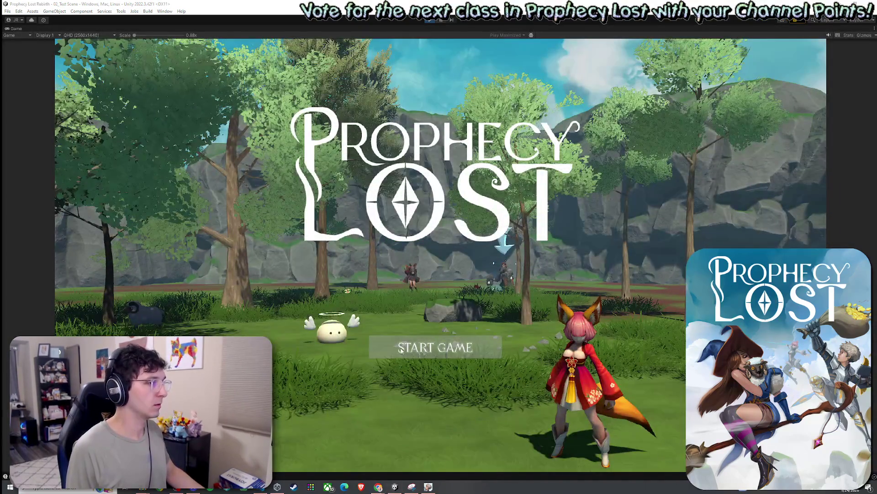
- Start a match from the title screen through the World Map's Find Match
{"action": "left_click", "coordinate": [401, 352]}
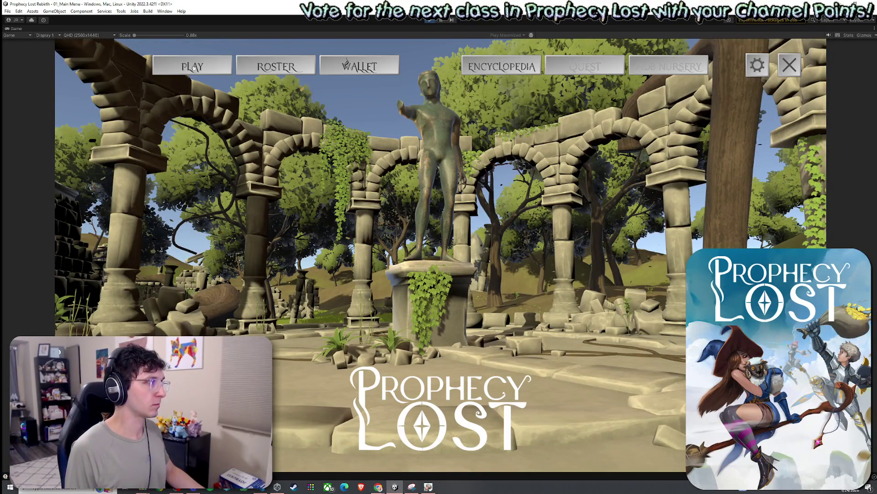
{"action": "left_click", "coordinate": [461, 244]}
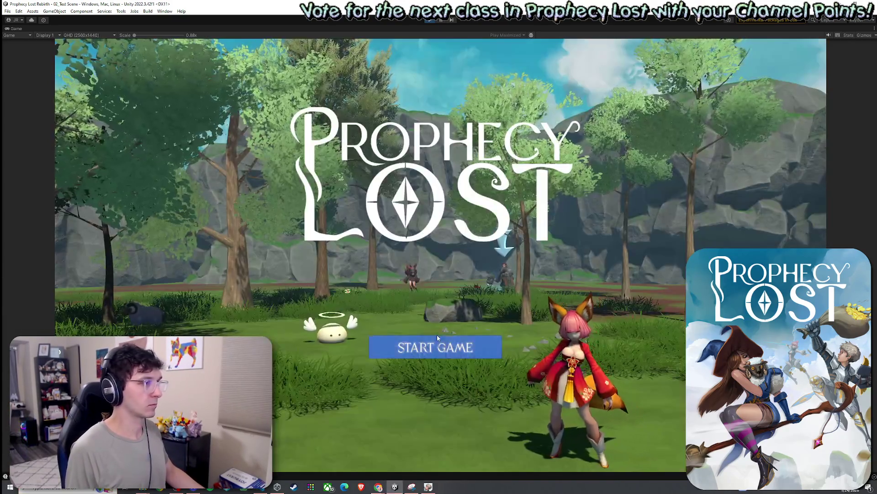
{"action": "left_click", "coordinate": [437, 343]}
{"action": "key", "text": "super"}
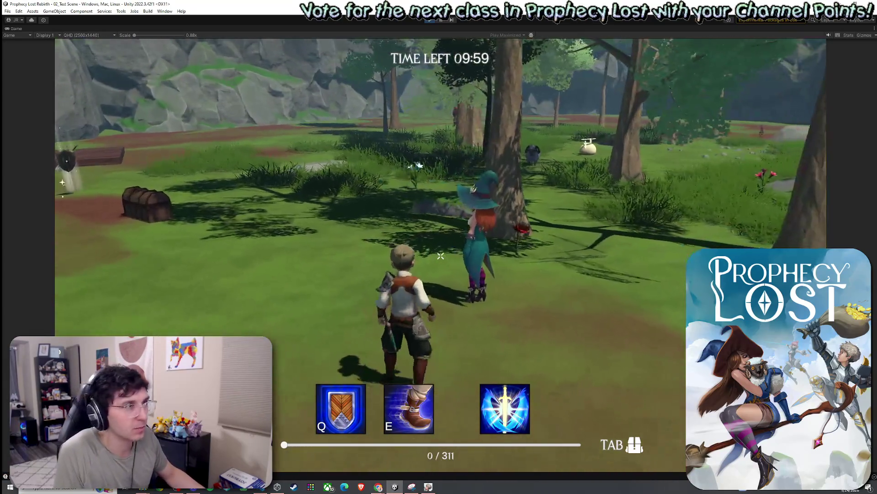
- Run through the forest and pick up the shield, checking it in the inventory
{"action": "key", "text": "w"}
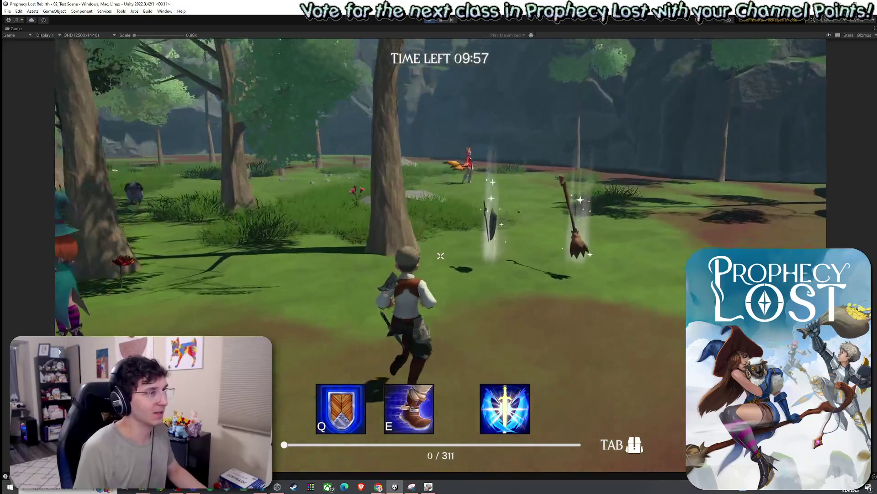
{"action": "key", "text": "w"}
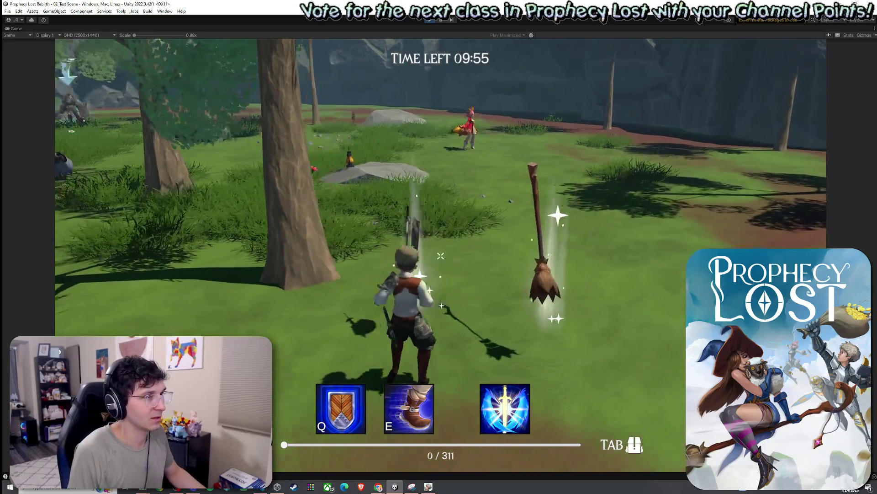
{"action": "key", "text": "Tab"}
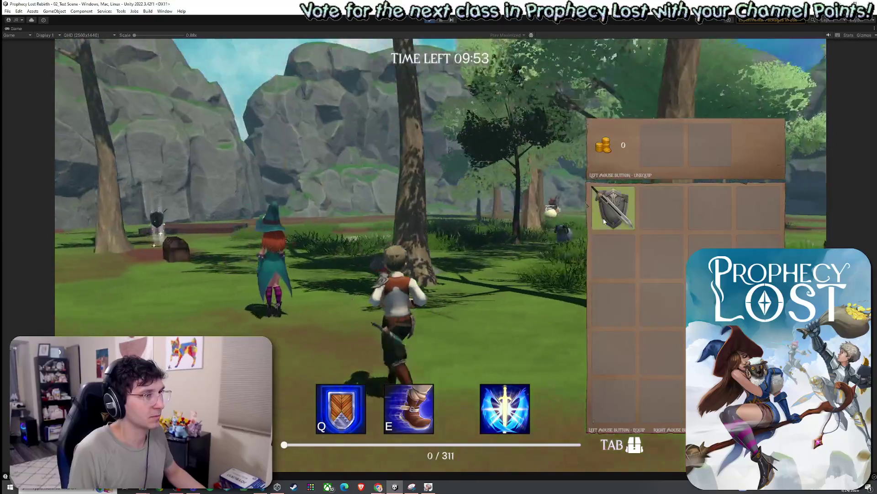
{"action": "key", "text": "Tab"}
{"action": "key", "text": "w"}
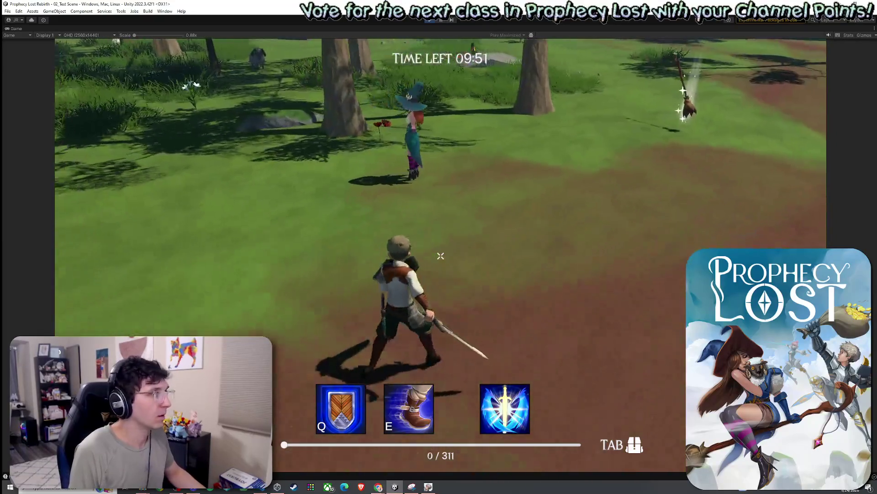
- Cast the Earthquake ultimate to test its hit, then exit Play mode
{"action": "key", "text": "s"}
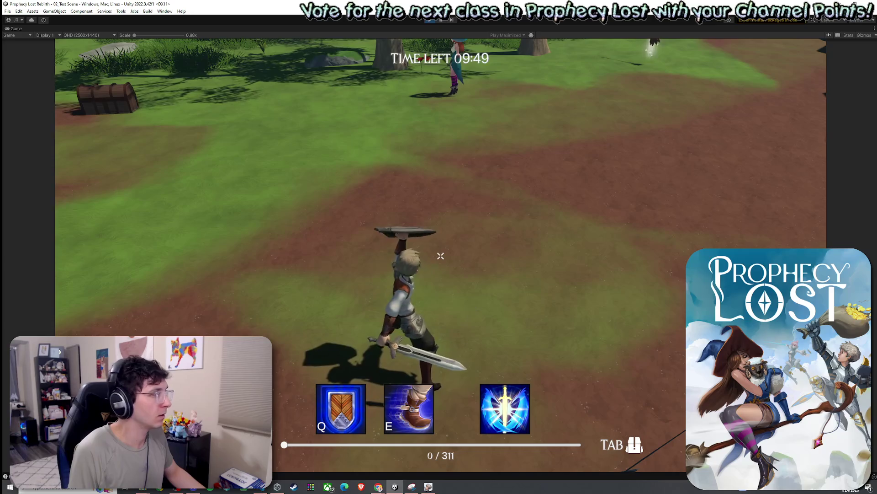
{"action": "left_click", "coordinate": [440, 256]}
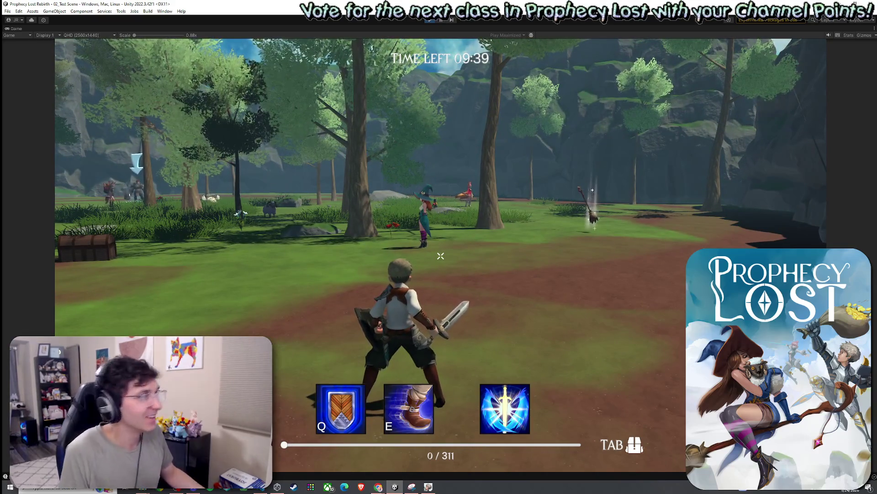
{"action": "key", "text": "super"}
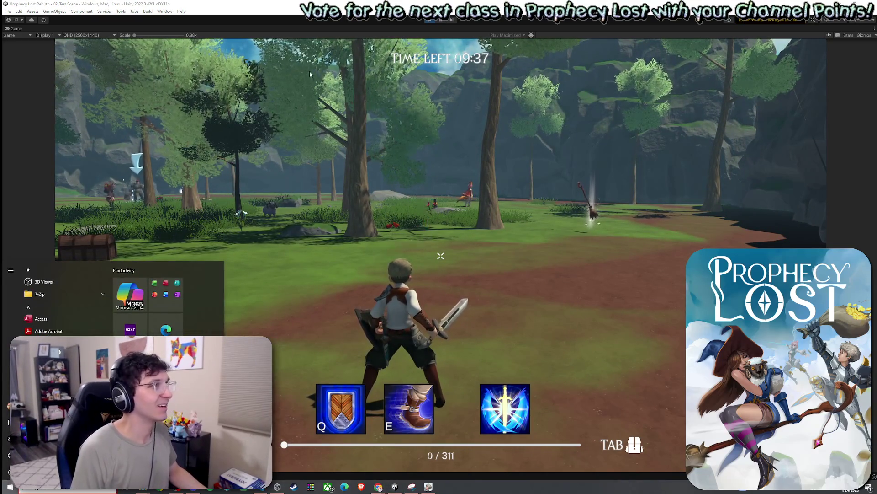
{"action": "left_click", "coordinate": [389, 79]}
{"action": "key", "text": "ctrl+p"}
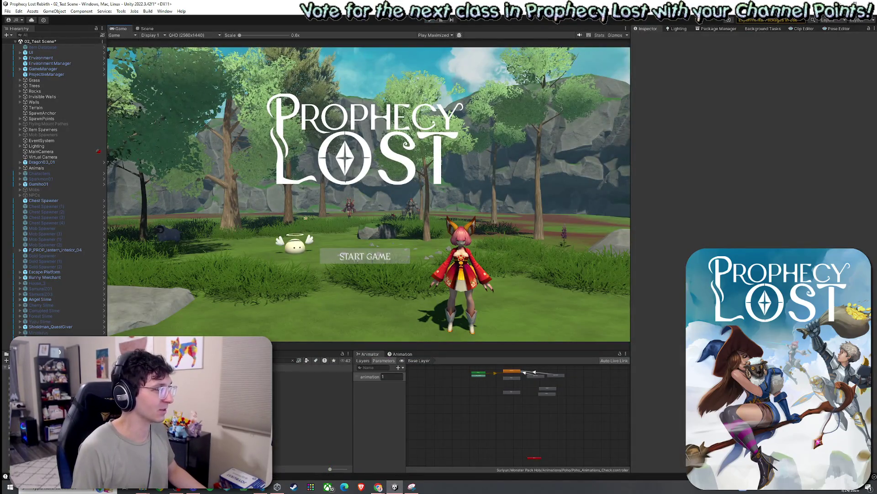
- Select the Earthquake Ultimate Definition asset to show its Third Hit damage and hitbox values
{"action": "left_click", "coordinate": [320, 374]}
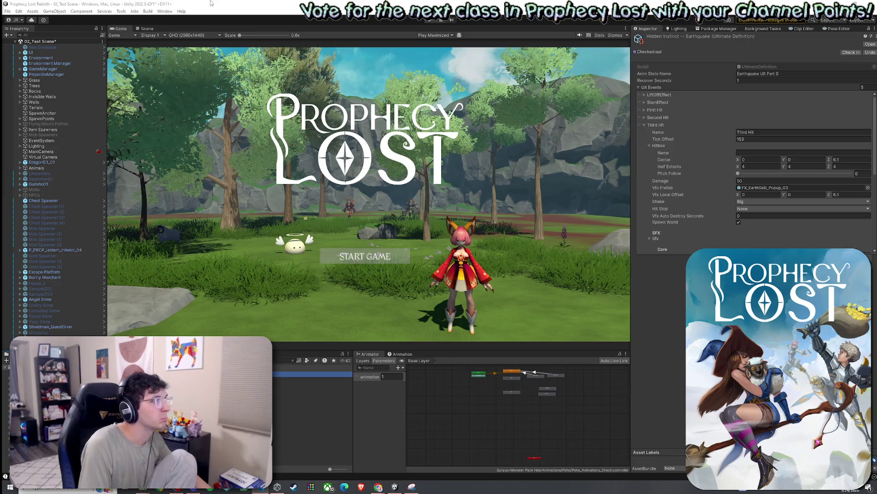
- Save the modified test scene from the File menu
{"action": "left_click", "coordinate": [270, 89]}
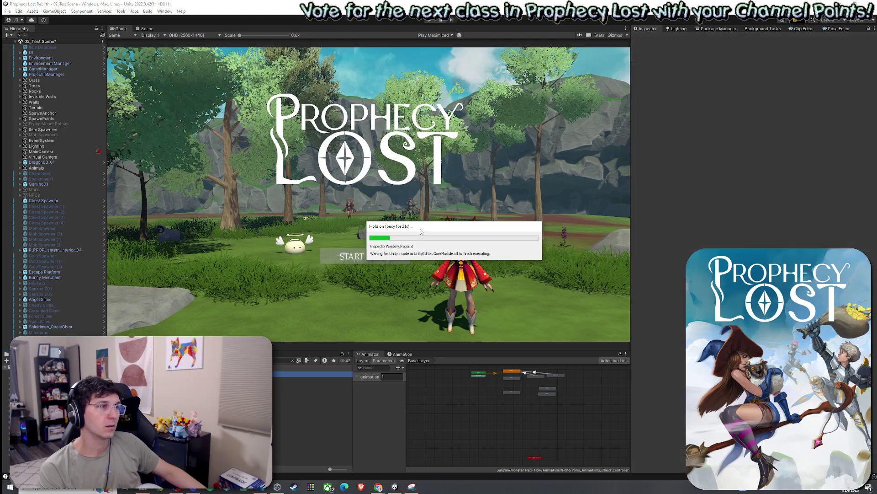
{"action": "left_click", "coordinate": [11, 13]}
{"action": "key", "text": "Escape"}
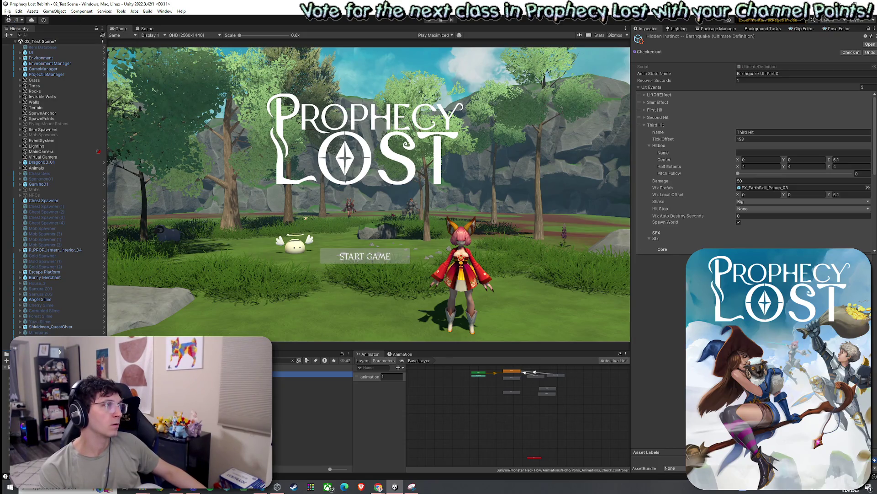
{"action": "left_click", "coordinate": [7, 13]}
{"action": "left_click", "coordinate": [27, 102]}
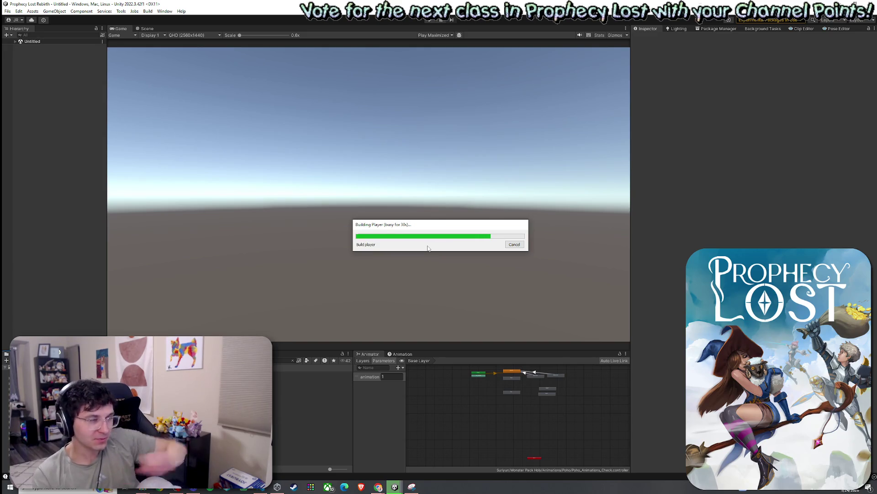
- Move the build and reload progress dialogs aside while the player build finishes
{"action": "mouse_move", "coordinate": [418, 225]}
{"action": "left_mouse_down"}
{"action": "mouse_move", "coordinate": [427, 224]}
{"action": "mouse_move", "coordinate": [414, 214]}
{"action": "left_mouse_up"}
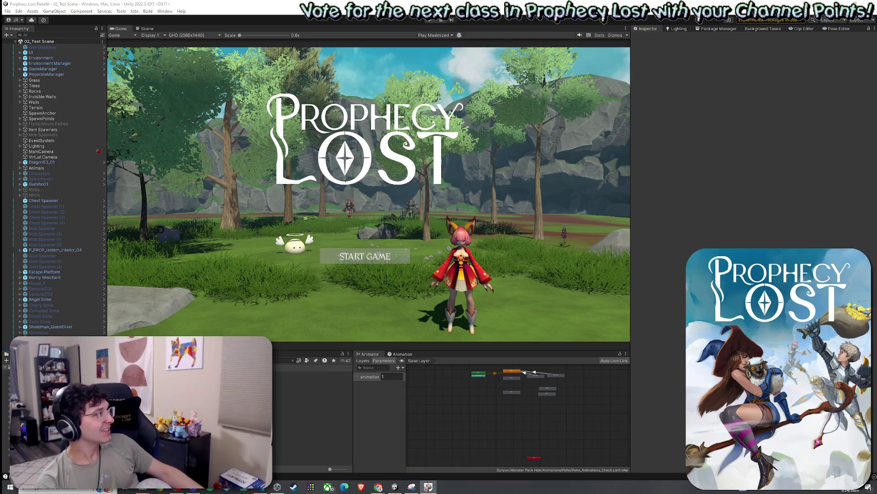
{"action": "left_click", "coordinate": [428, 21]}
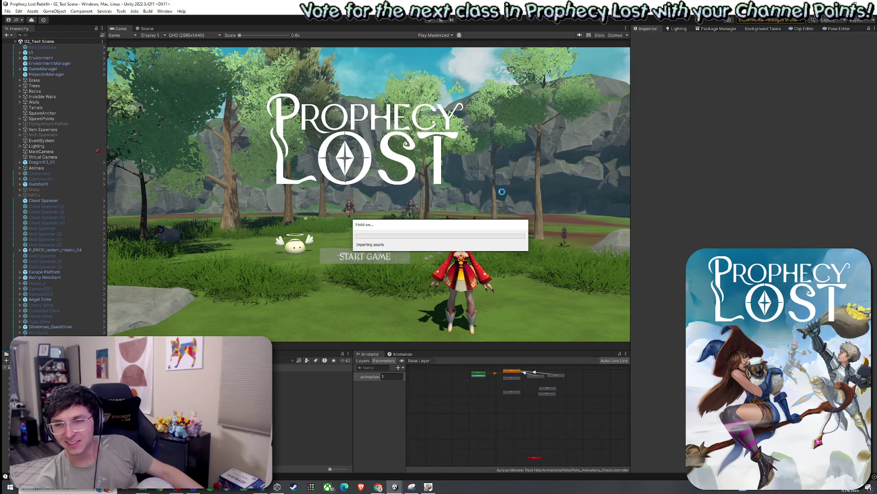
{"action": "left_click_drag", "start_coordinate": [461, 236], "coordinate": [432, 194]}
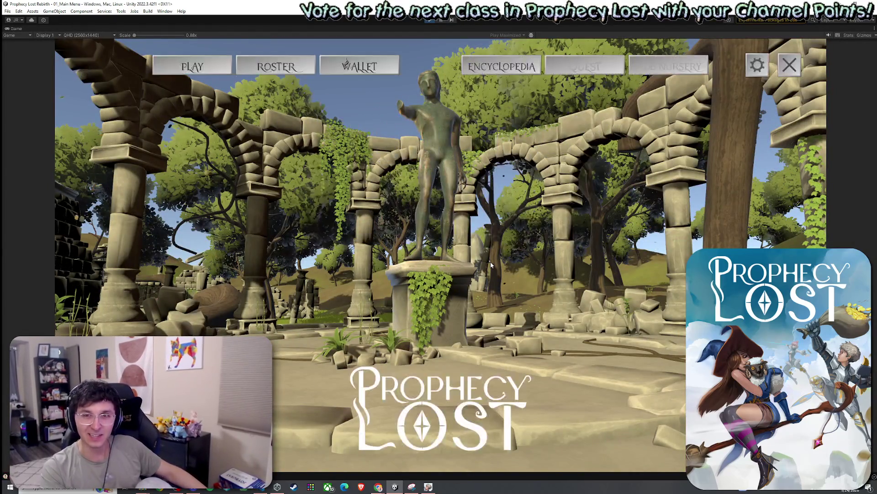
- Open the World Map and start a new match
{"action": "left_click", "coordinate": [202, 61]}
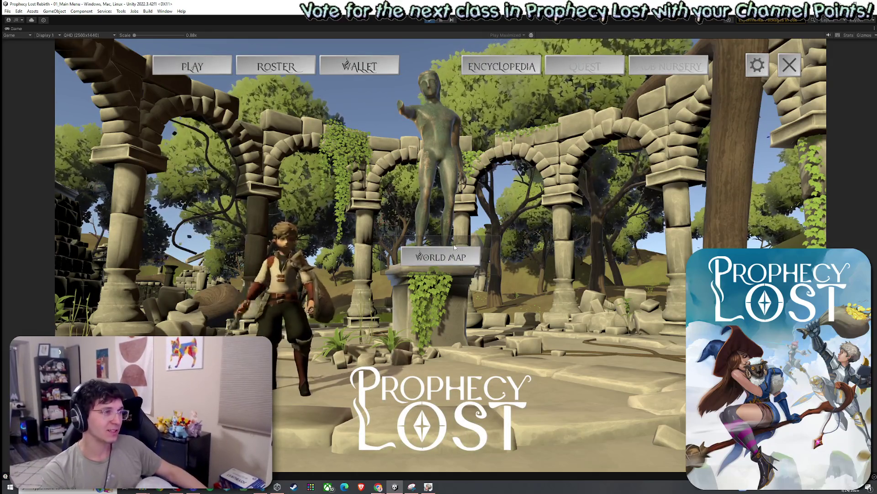
{"action": "key", "text": "super"}
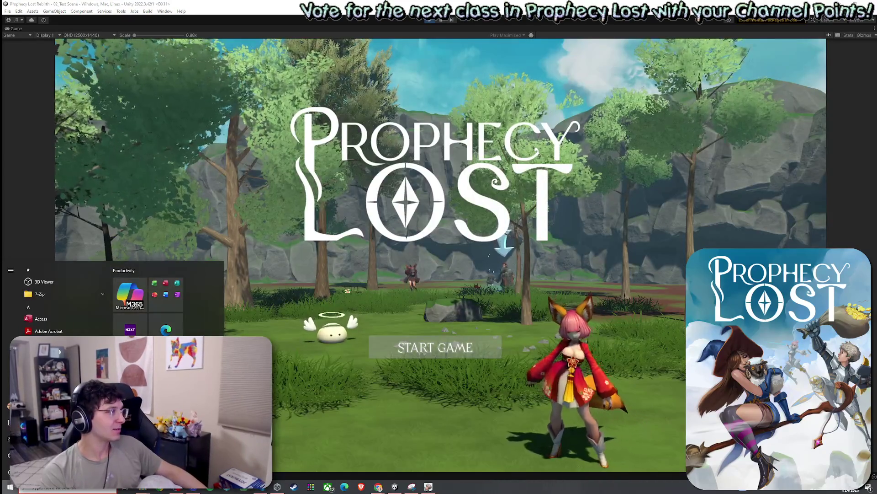
{"action": "left_click", "coordinate": [461, 344]}
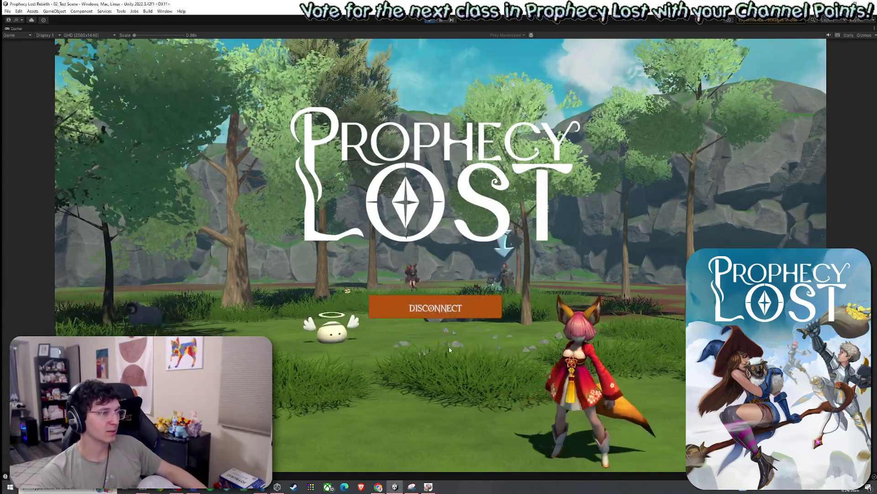
{"action": "key", "text": "super"}
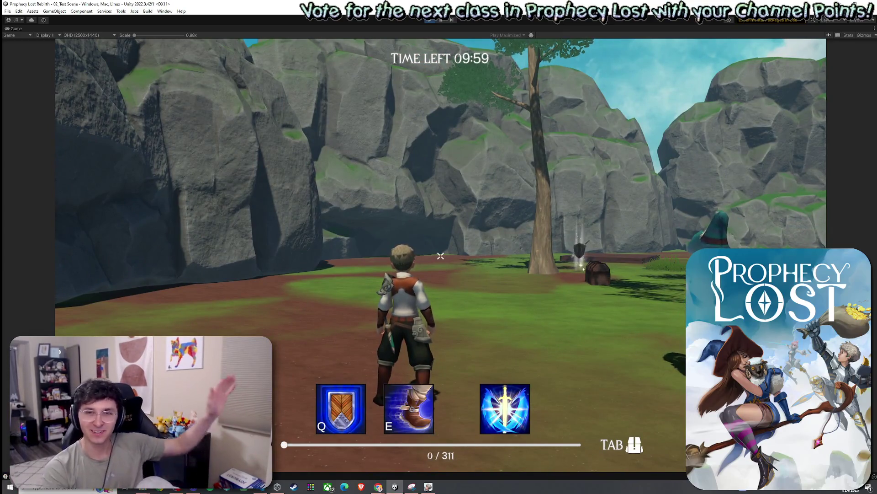
- Run over the sword and shield pickups, check the inventory, then leave the full-window Game view
{"action": "key", "text": "w"}
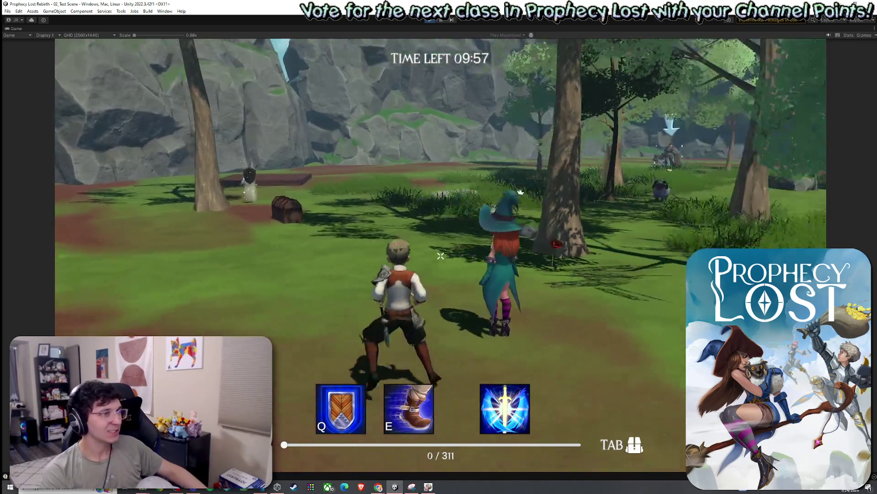
{"action": "key", "text": "Tab"}
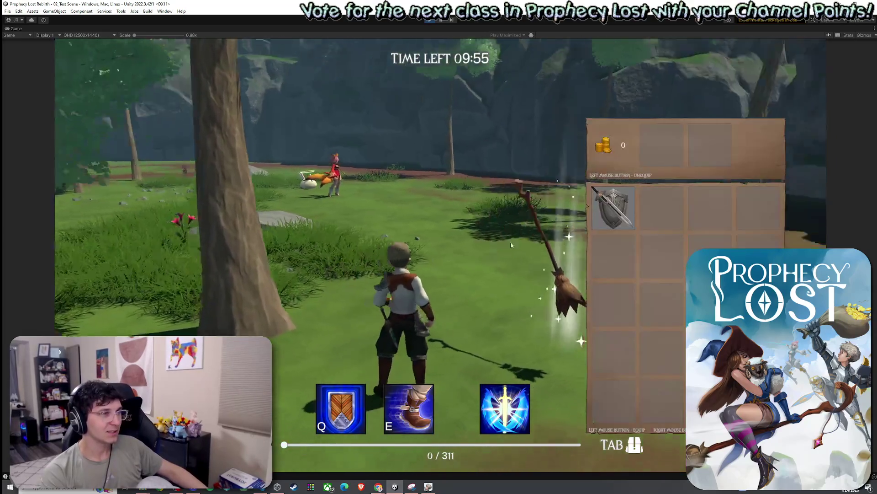
{"action": "key", "text": "a"}
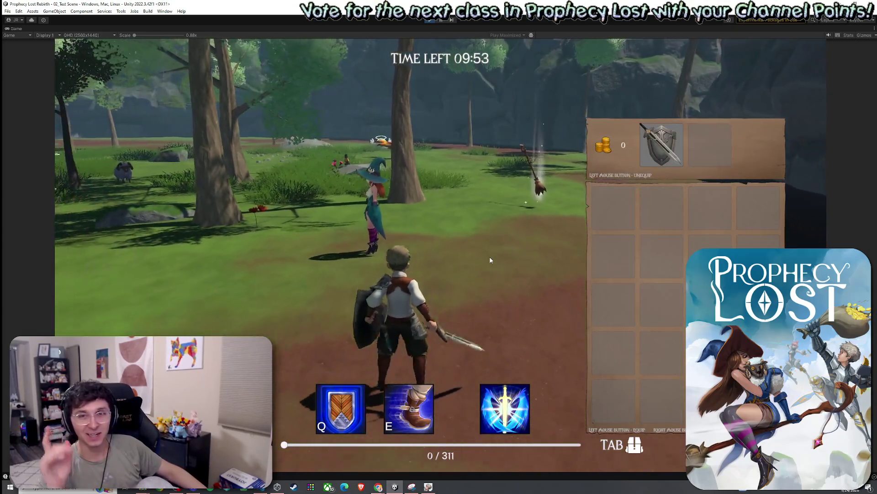
{"action": "key", "text": "Tab"}
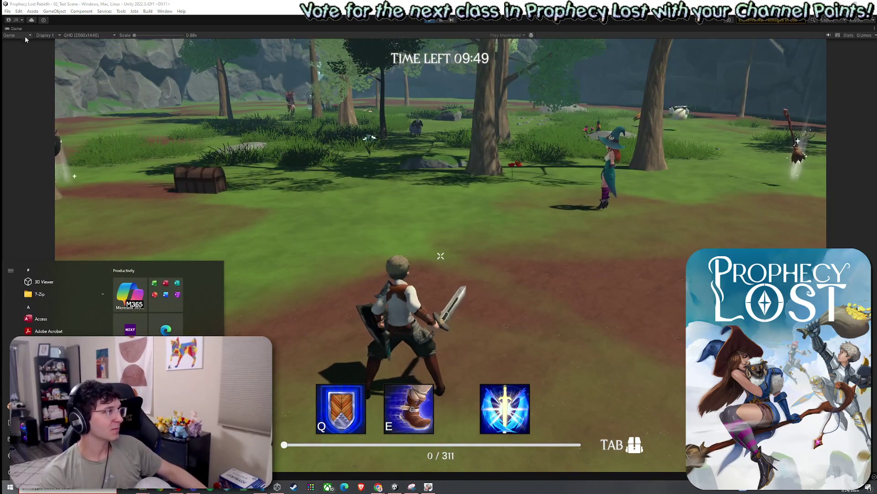
{"action": "key", "text": "ctrl+p"}
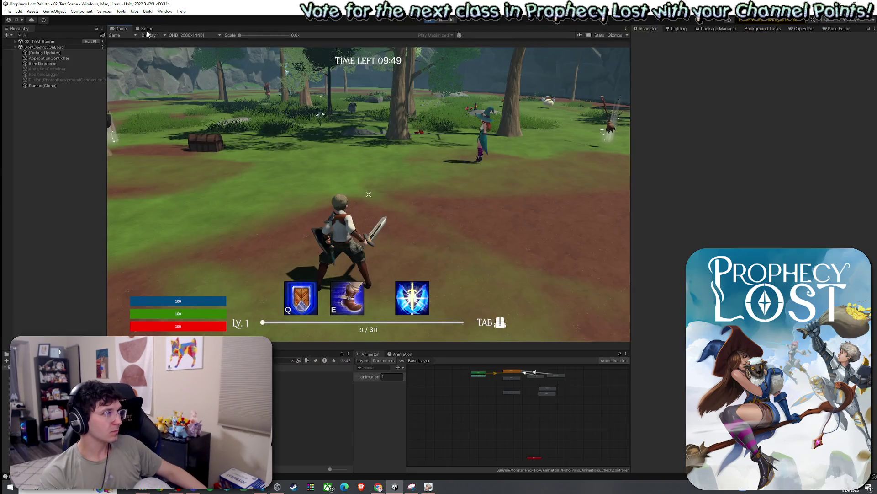
- Dock the Scene view beside the running Game view and expand the 02_Test Scene hierarchy
{"action": "double_click", "coordinate": [147, 29]}
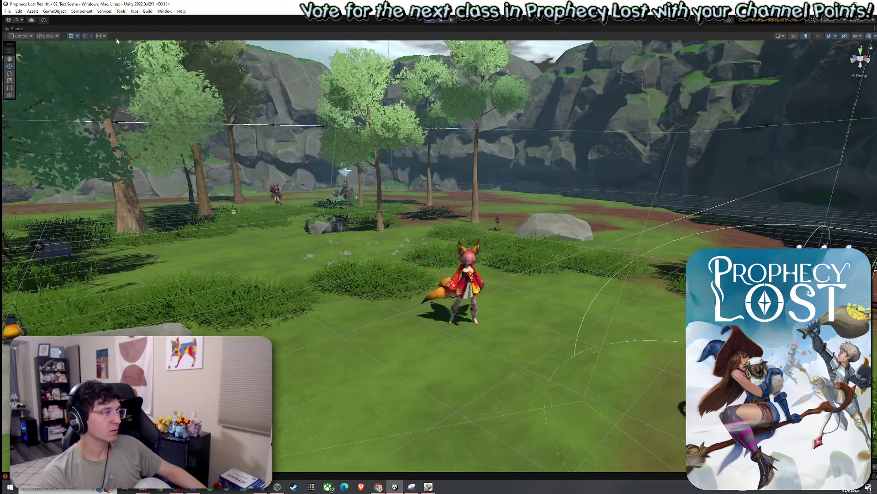
{"action": "double_click", "coordinate": [15, 29]}
{"action": "mouse_move", "coordinate": [146, 28]}
{"action": "left_mouse_down"}
{"action": "mouse_move", "coordinate": [511, 202]}
{"action": "mouse_move", "coordinate": [531, 201]}
{"action": "mouse_move", "coordinate": [531, 214]}
{"action": "left_mouse_up"}
{"action": "mouse_move", "coordinate": [538, 245]}
{"action": "left_mouse_down"}
{"action": "mouse_move", "coordinate": [407, 237]}
{"action": "mouse_move", "coordinate": [366, 223]}
{"action": "mouse_move", "coordinate": [383, 209]}
{"action": "mouse_move", "coordinate": [423, 202]}
{"action": "mouse_move", "coordinate": [373, 207]}
{"action": "left_mouse_up"}
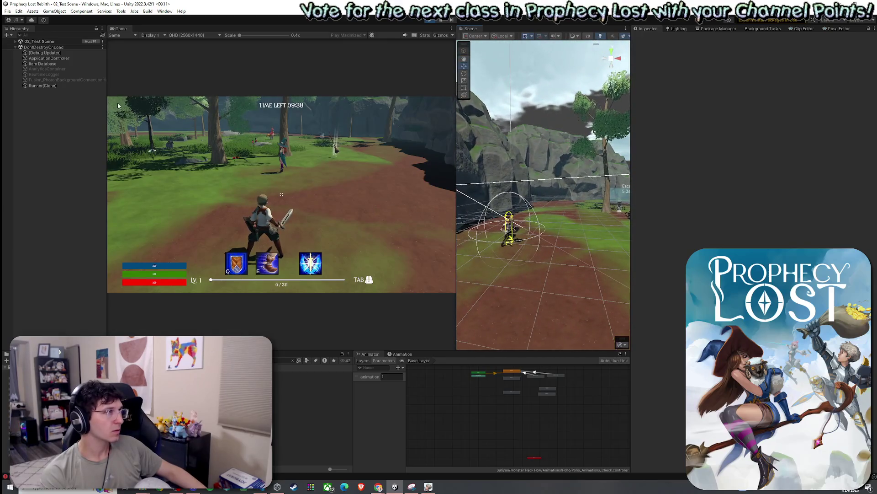
{"action": "left_click", "coordinate": [16, 42]}
{"action": "scroll", "coordinate": [60, 160], "scroll_direction": "down", "scroll_amount": 3}
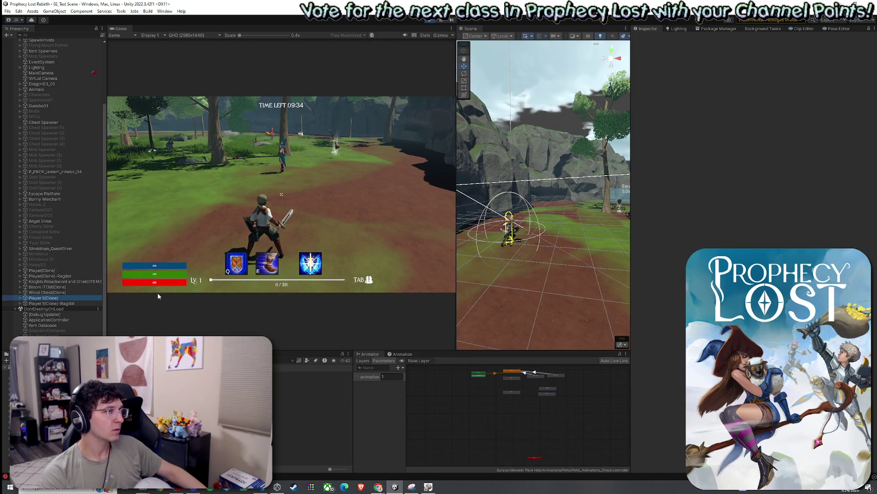
- Cast the earth ultimate with Q and inspect the logged Console errors
{"action": "left_click", "coordinate": [377, 242]}
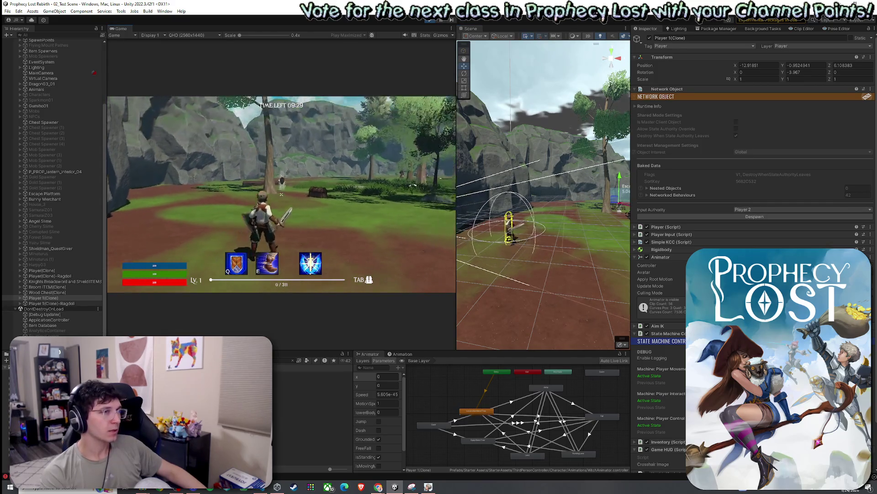
{"action": "key", "text": "q"}
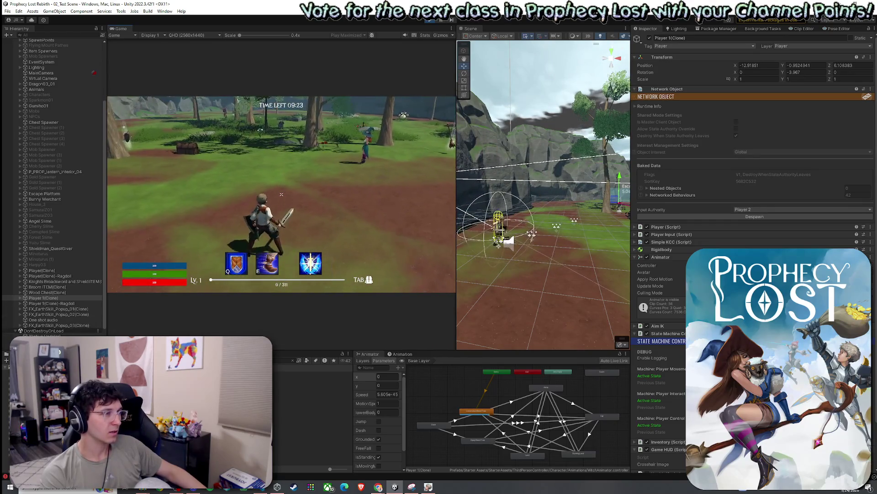
{"action": "key", "text": "super"}
{"action": "key", "text": "super"}
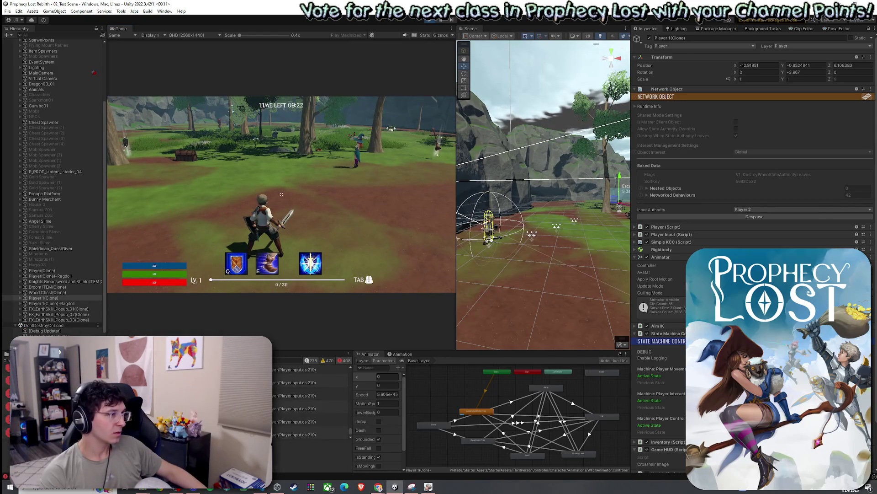
{"action": "left_click", "coordinate": [302, 390]}
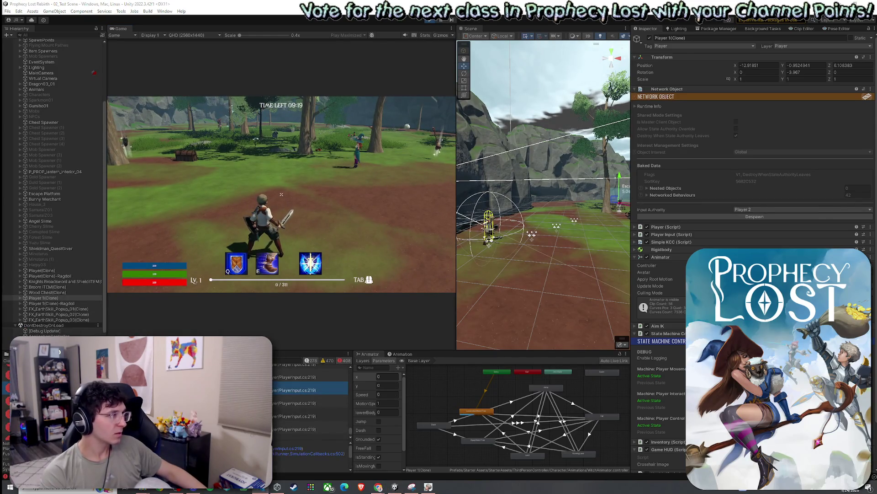
{"action": "left_click", "coordinate": [301, 364]}
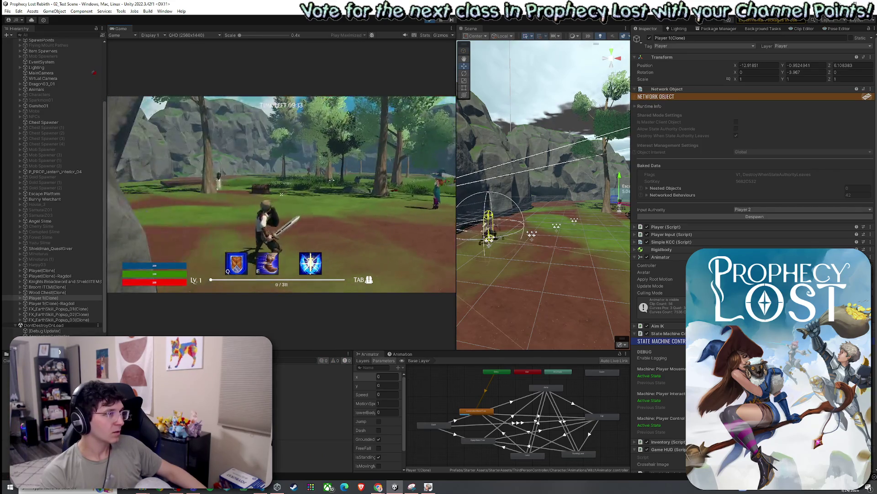
- Cast the earth ultimate again with R and select the Player 1(Clone) object
{"action": "key", "text": "r"}
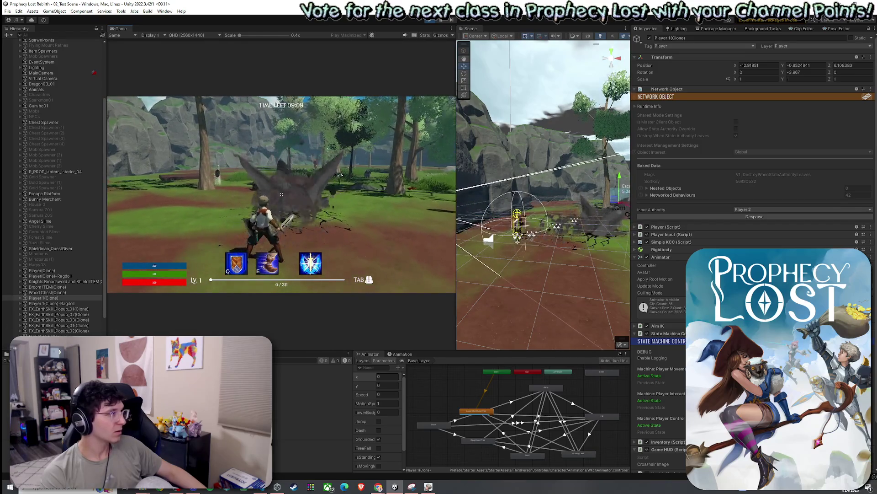
{"action": "key", "text": "super"}
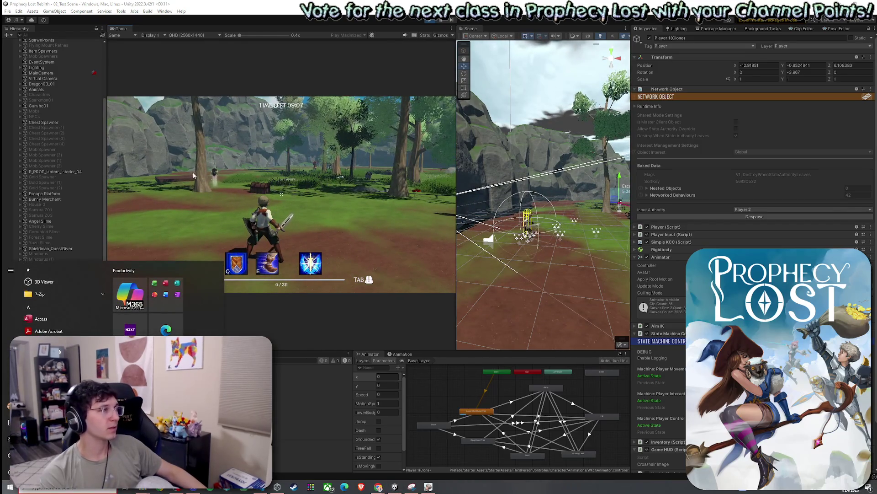
{"action": "left_click", "coordinate": [93, 227]}
{"action": "left_click", "coordinate": [98, 298]}
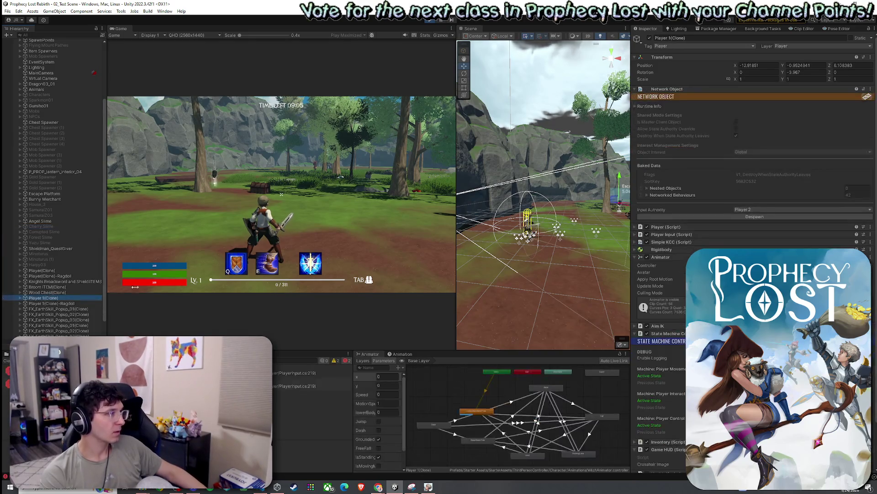
- Expand the Player script's settings, scroll through them, and collapse Interaction States
{"action": "left_click", "coordinate": [652, 227]}
{"action": "scroll", "coordinate": [654, 260], "scroll_direction": "down", "scroll_amount": 15}
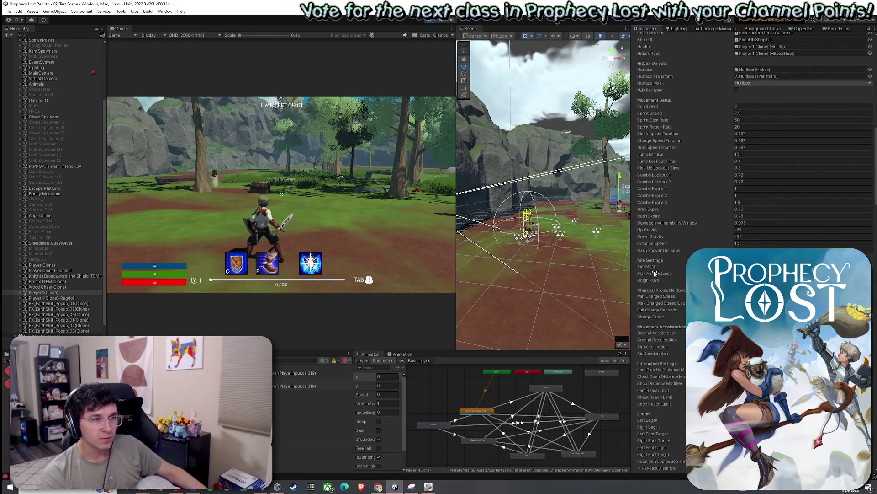
{"action": "scroll", "coordinate": [660, 273], "scroll_direction": "down", "scroll_amount": 20}
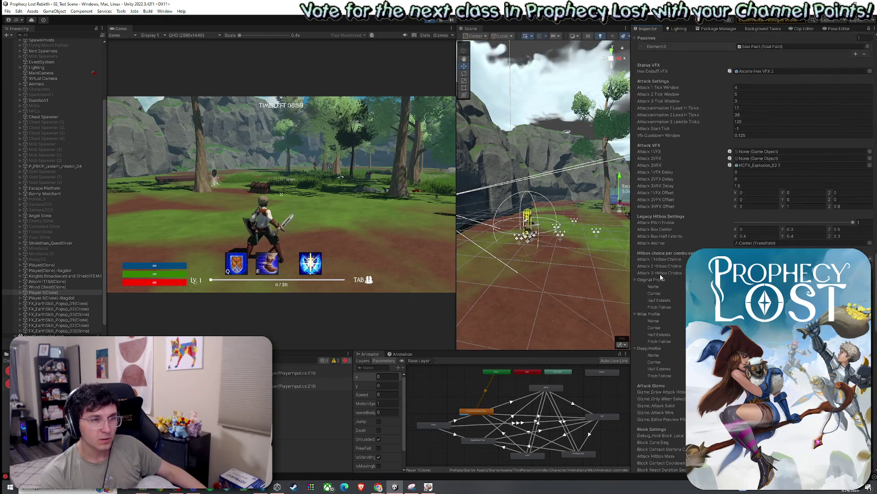
{"action": "scroll", "coordinate": [660, 274], "scroll_direction": "down", "scroll_amount": 3}
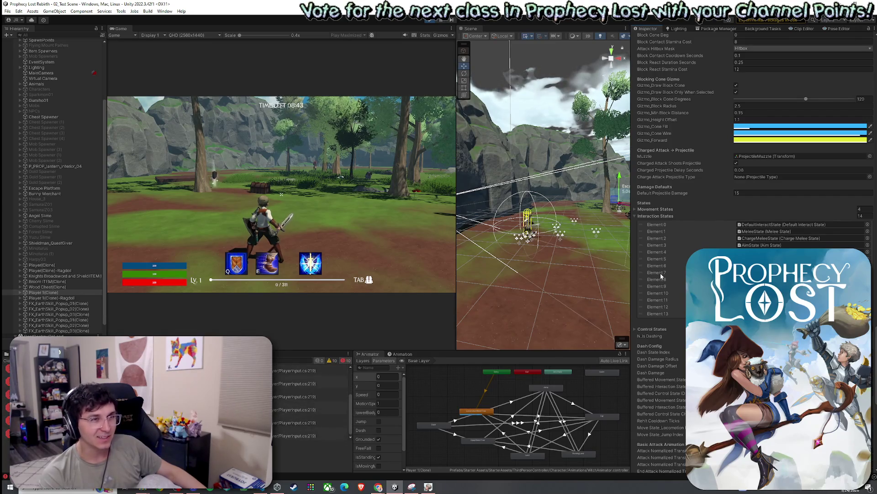
{"action": "left_click", "coordinate": [642, 215]}
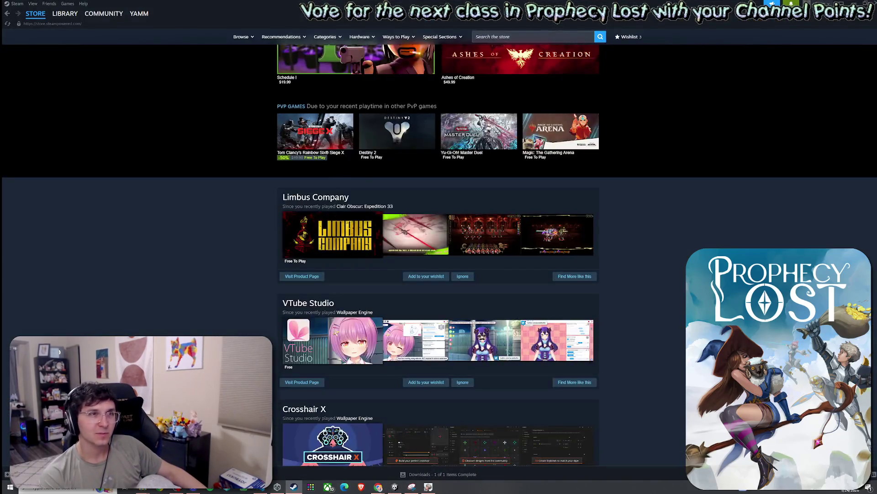
- Switch between windows to bring Steam's Eternity Egg store page forward
{"action": "key", "text": "alt+Tab"}
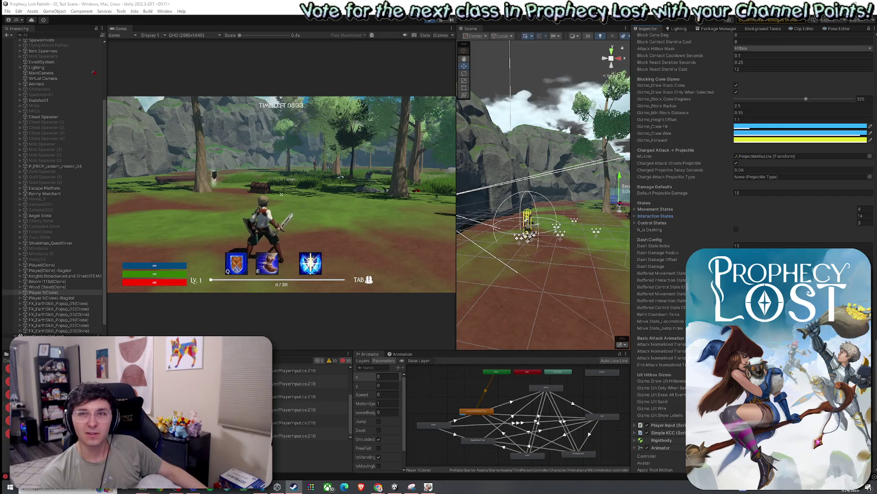
{"action": "key", "text": "alt+Tab"}
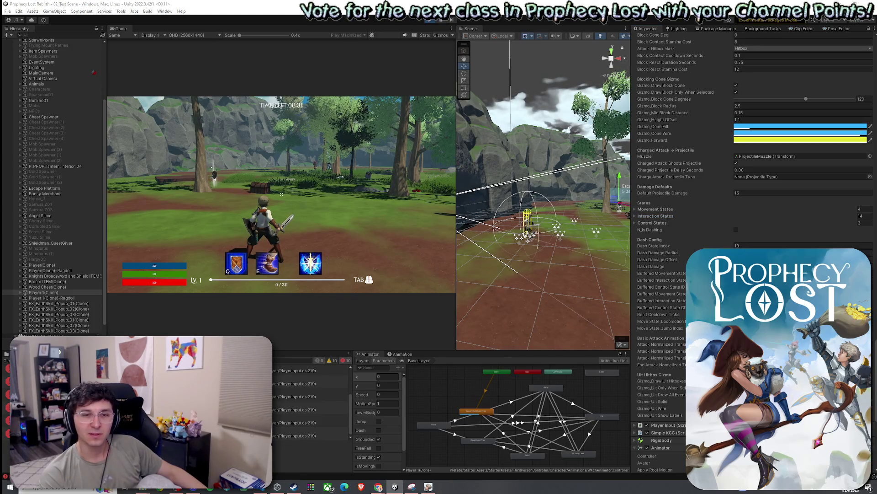
{"action": "key", "text": "alt+Tab"}
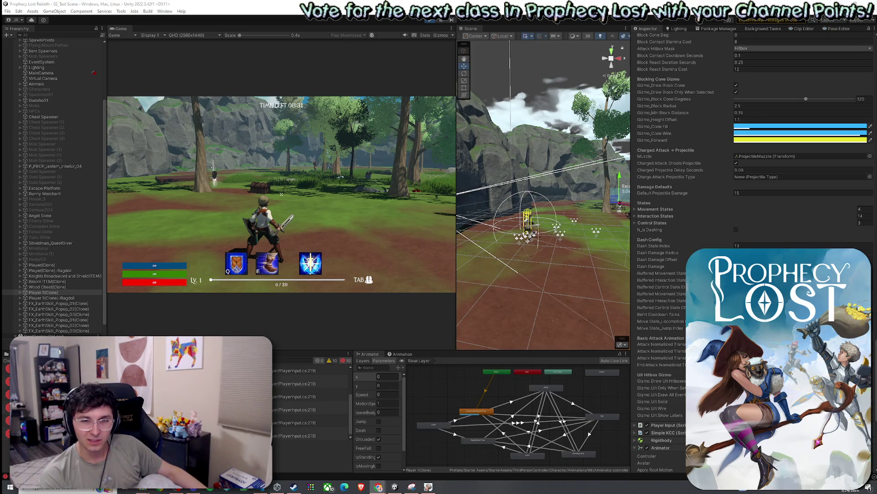
{"action": "key", "text": "alt+Tab"}
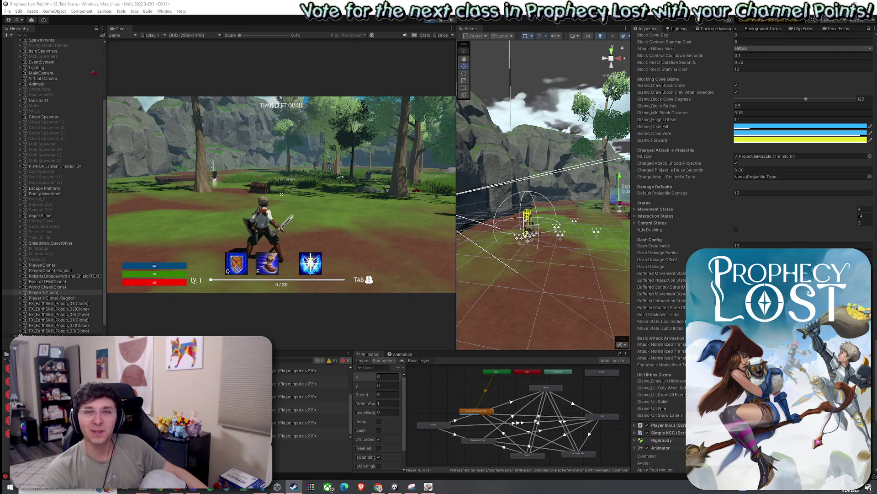
{"action": "key", "text": "super+shift+Left"}
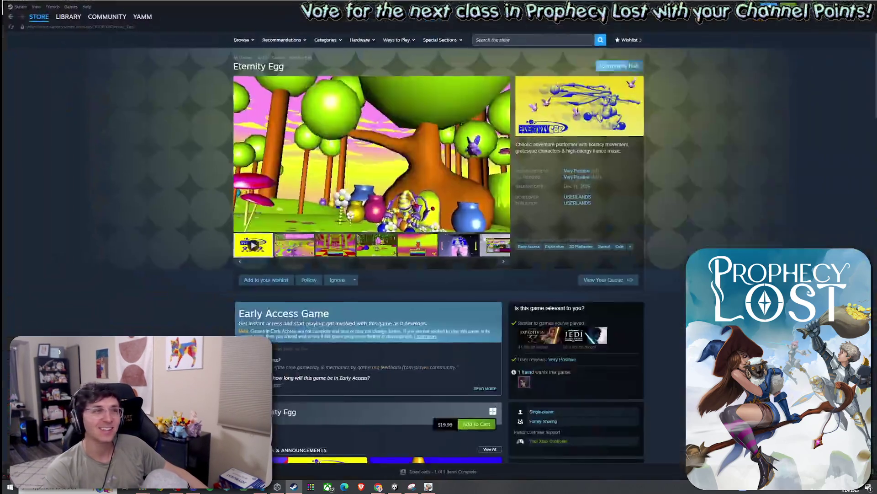
{"action": "left_click", "coordinate": [502, 225]}
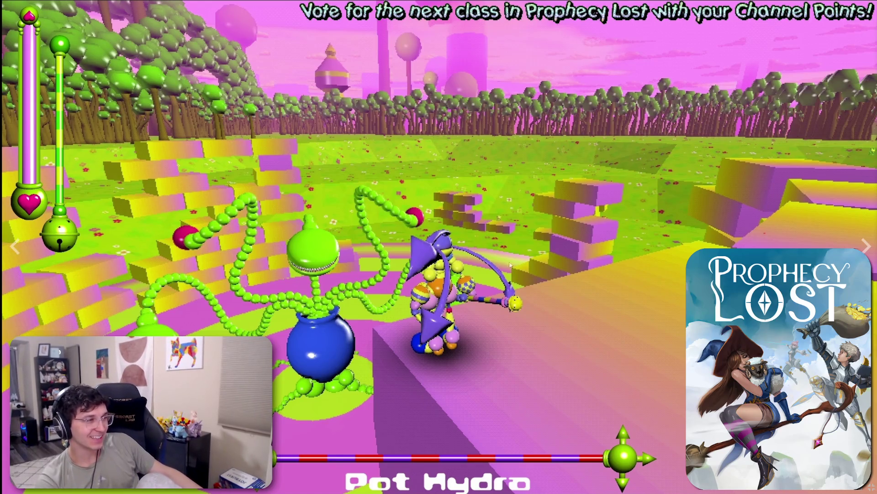
{"action": "key", "text": "Escape"}
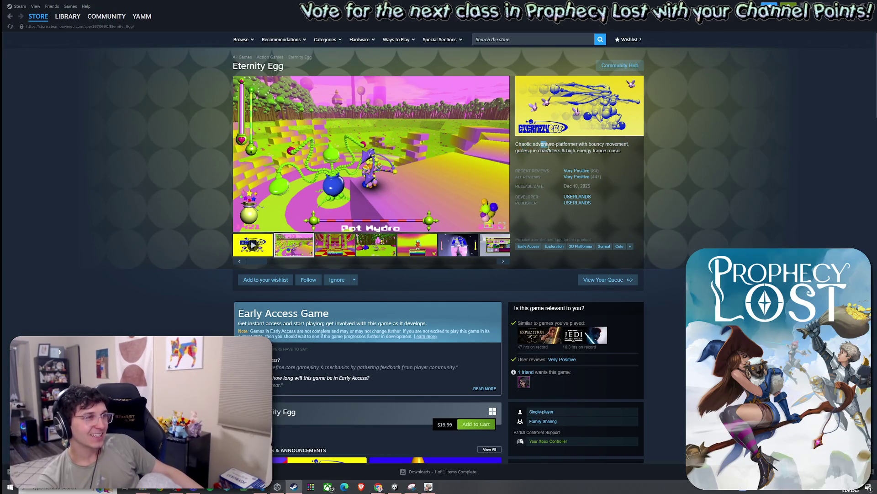
{"action": "left_click", "coordinate": [266, 250]}
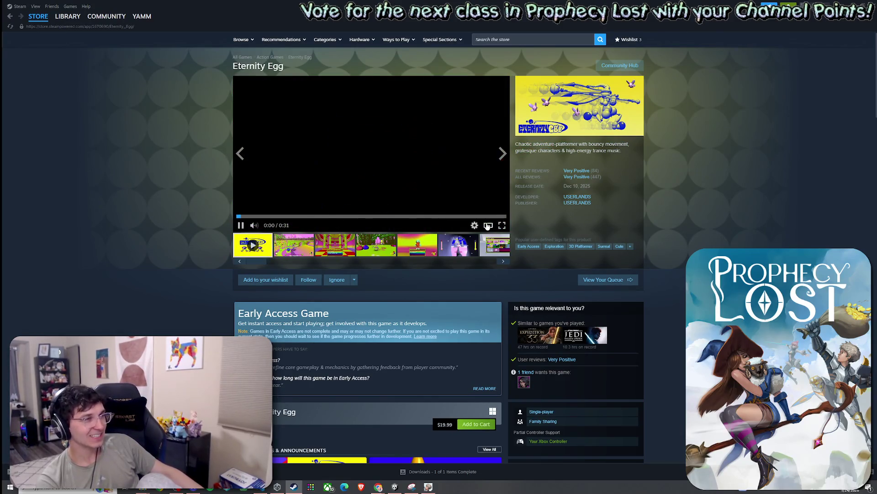
{"action": "left_click", "coordinate": [487, 226]}
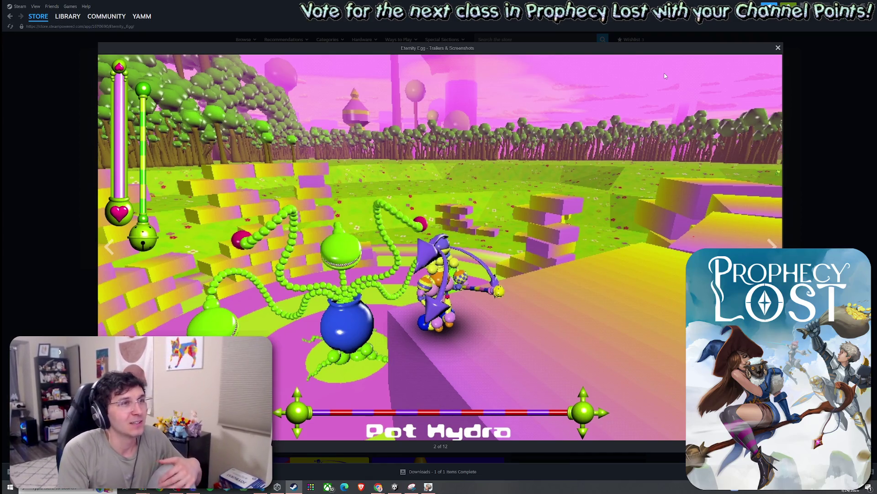
{"action": "left_click", "coordinate": [778, 49]}
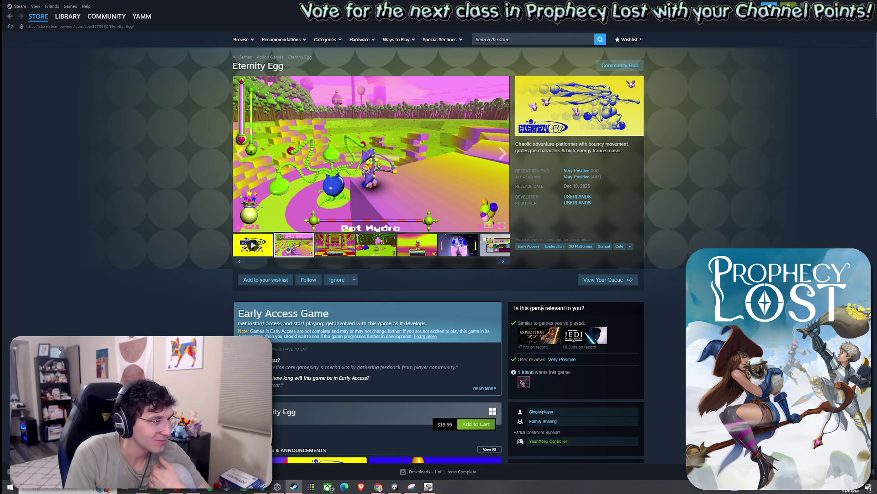
{"action": "mouse_move", "coordinate": [549, 339]}
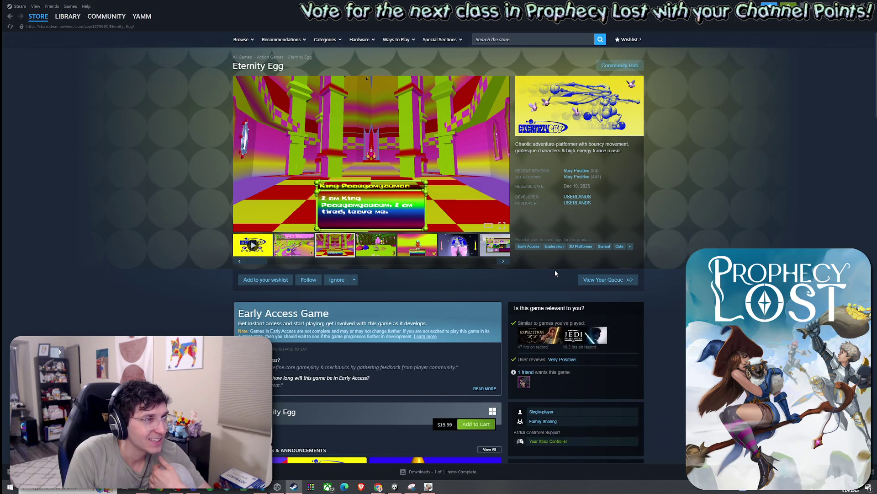
- Scroll the Eternity Egg page and expand the full About This Game description
{"action": "scroll", "coordinate": [554, 270], "scroll_direction": "down", "scroll_amount": 5}
{"action": "scroll", "coordinate": [556, 273], "scroll_direction": "down", "scroll_amount": 4}
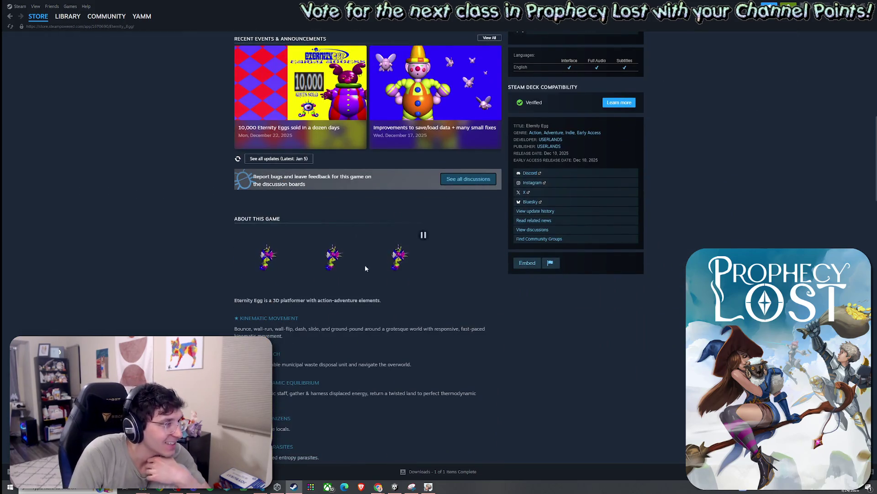
{"action": "scroll", "coordinate": [320, 247], "scroll_direction": "down", "scroll_amount": 1}
{"action": "scroll", "coordinate": [347, 252], "scroll_direction": "up", "scroll_amount": 1}
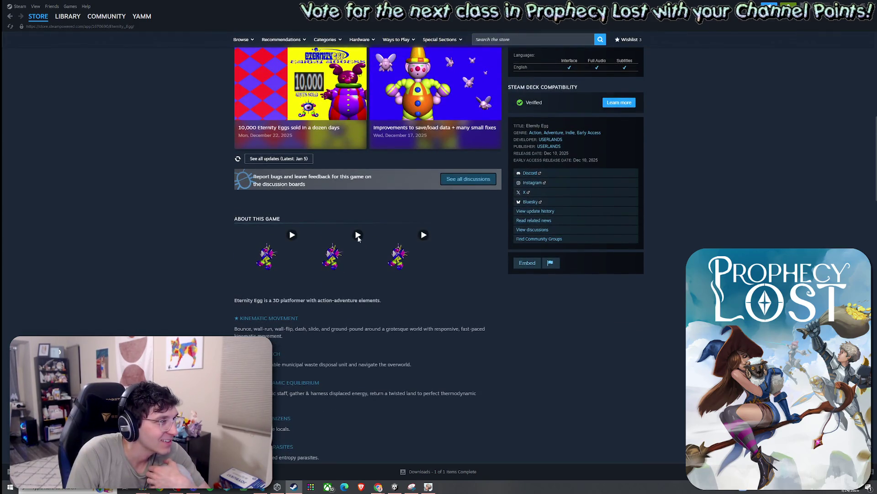
{"action": "scroll", "coordinate": [366, 322], "scroll_direction": "down", "scroll_amount": 5}
{"action": "scroll", "coordinate": [366, 322], "scroll_direction": "down", "scroll_amount": 5}
{"action": "scroll", "coordinate": [366, 322], "scroll_direction": "up", "scroll_amount": 5}
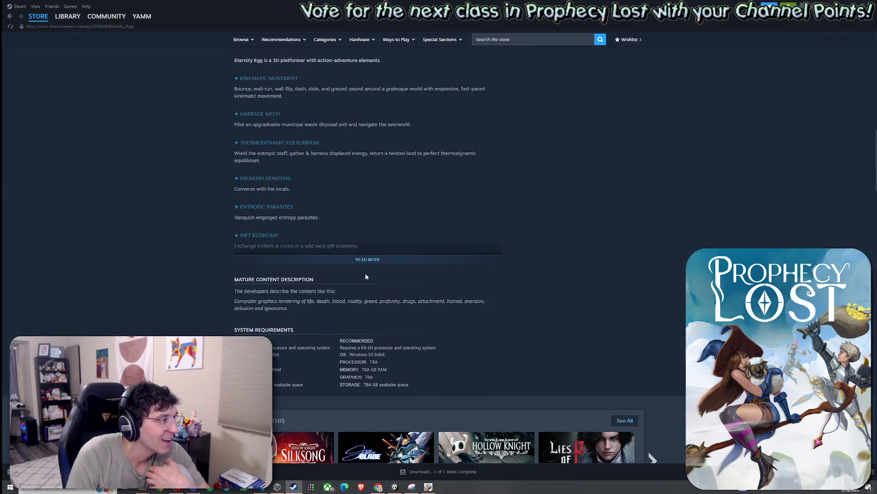
{"action": "left_click", "coordinate": [365, 273]}
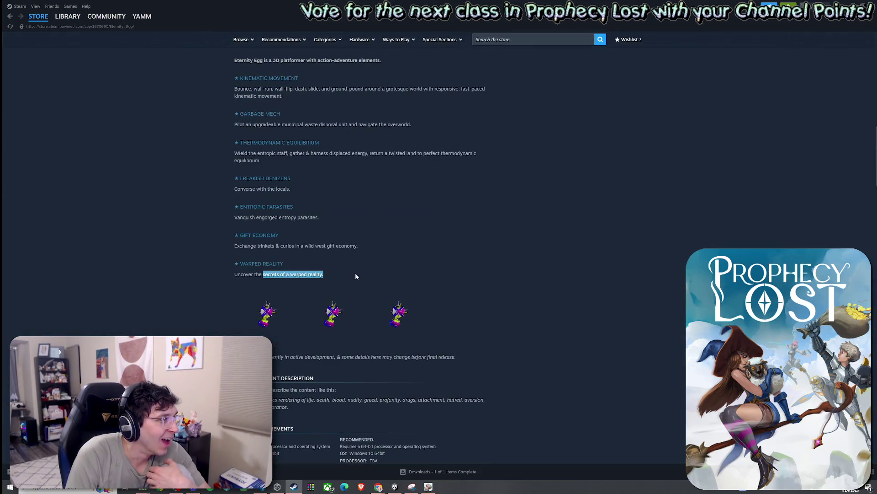
- View the blue sky and pink menu screenshots, return to the page top, then switch to Unity and back
{"action": "scroll", "coordinate": [356, 275], "scroll_direction": "up", "scroll_amount": 15}
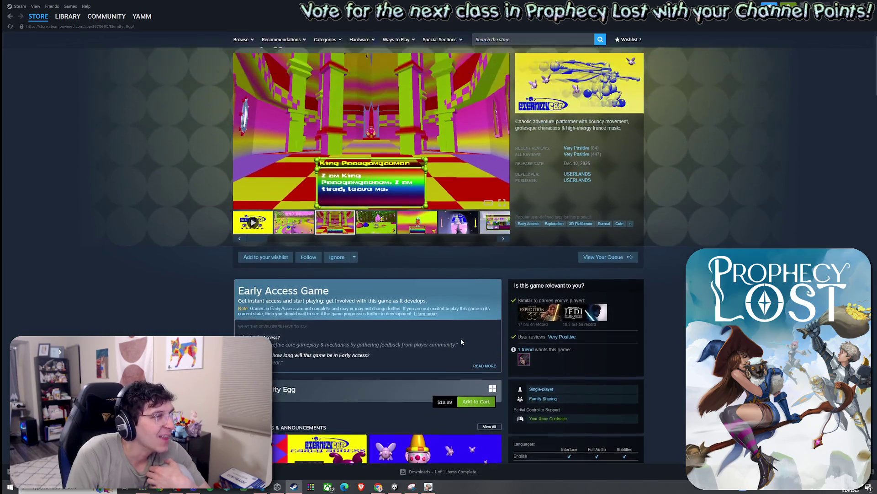
{"action": "scroll", "coordinate": [460, 342], "scroll_direction": "up", "scroll_amount": 1}
{"action": "left_click", "coordinate": [487, 250]}
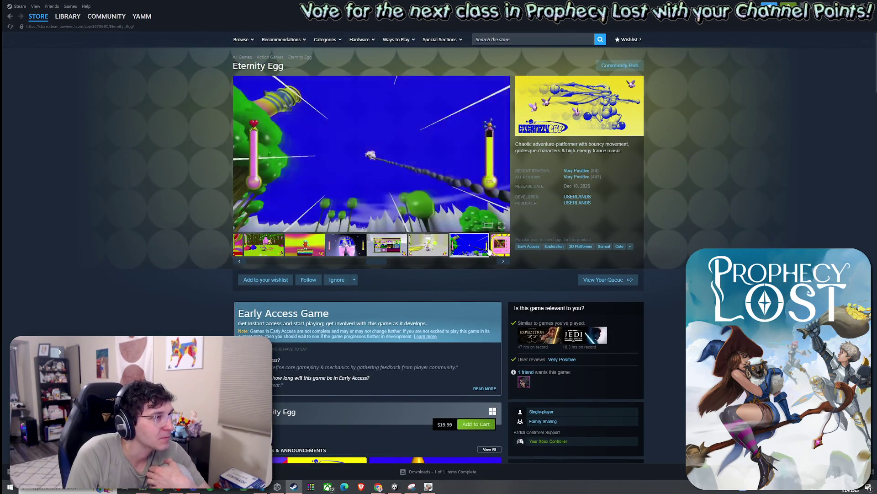
{"action": "left_click", "coordinate": [500, 245]}
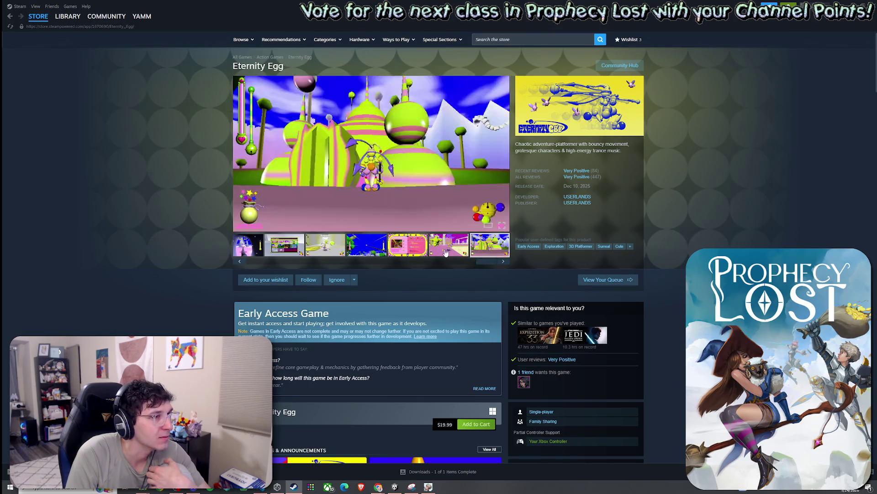
{"action": "left_click", "coordinate": [364, 253]}
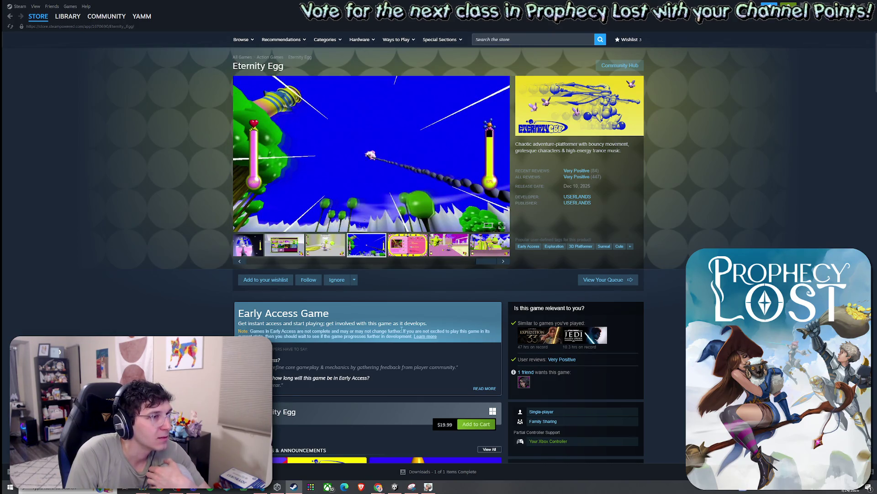
{"action": "scroll", "coordinate": [401, 329], "scroll_direction": "down", "scroll_amount": 5}
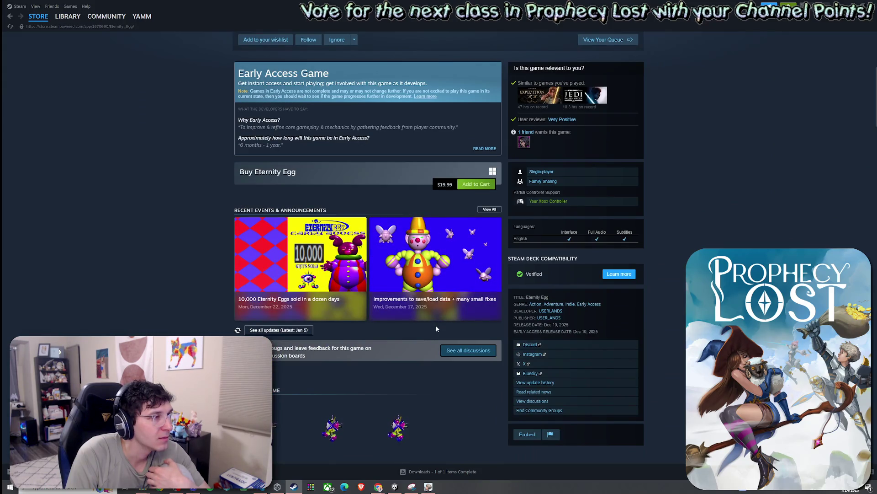
{"action": "scroll", "coordinate": [436, 328], "scroll_direction": "down", "scroll_amount": 5}
{"action": "scroll", "coordinate": [436, 326], "scroll_direction": "down", "scroll_amount": 5}
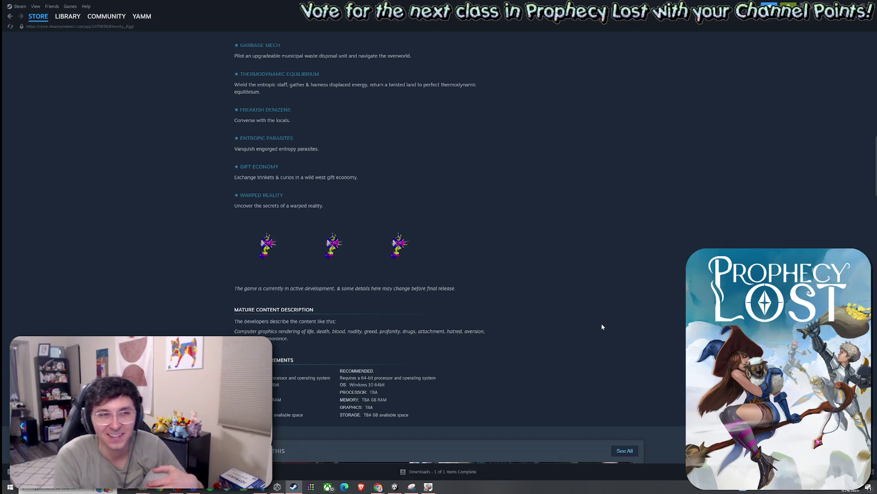
{"action": "key", "text": "Home"}
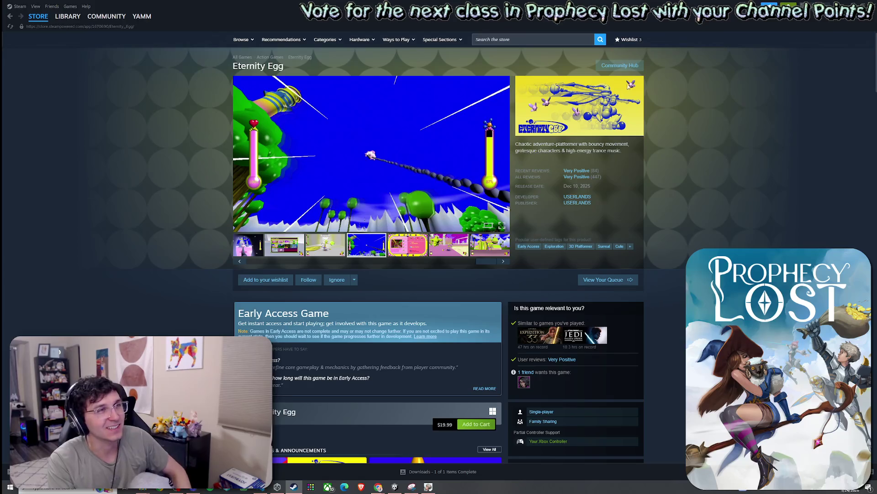
{"action": "key", "text": "alt+Tab"}
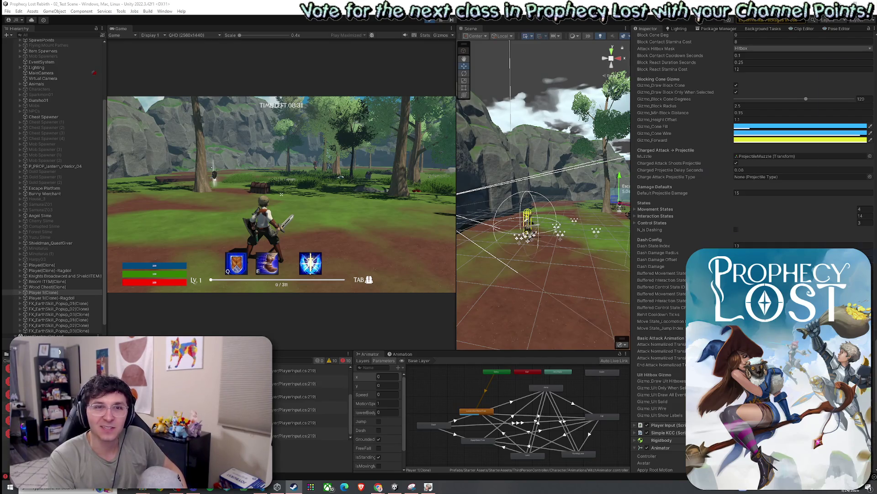
{"action": "key", "text": "alt+Tab"}
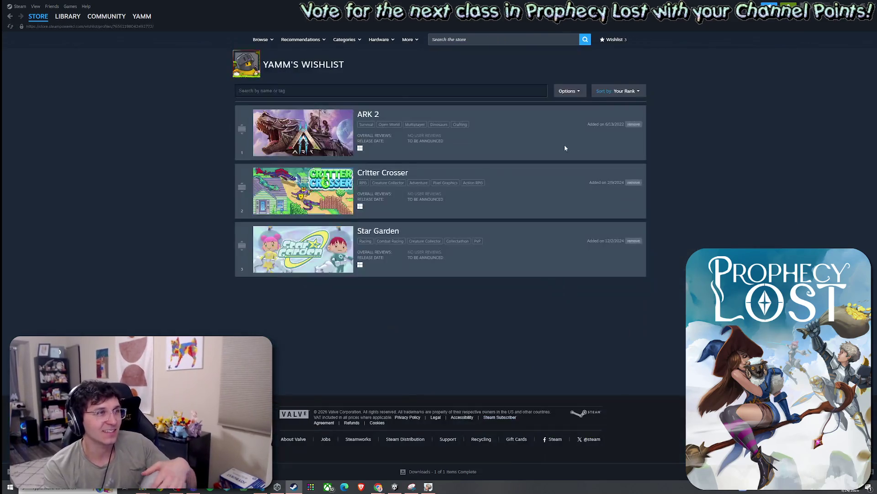
- Open Critter Crosser's store page from the wishlist, then switch to the developer's YouTube channel
{"action": "left_click", "coordinate": [383, 174]}
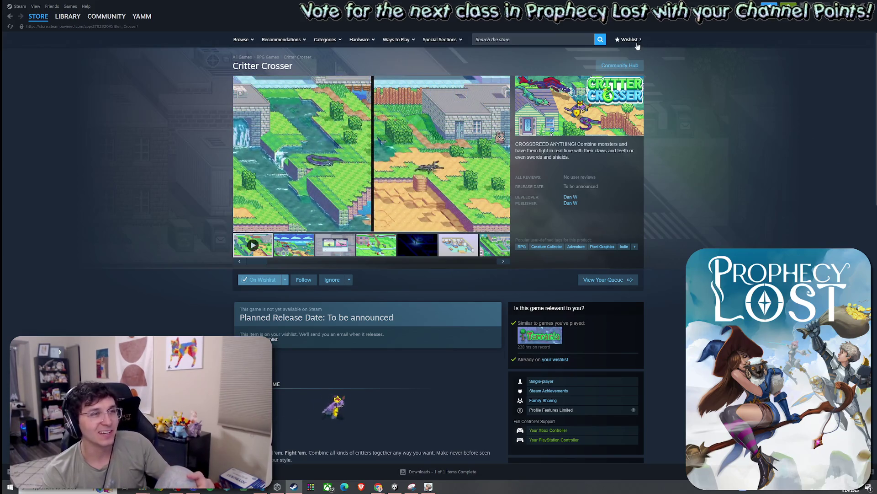
{"action": "left_click", "coordinate": [634, 42]}
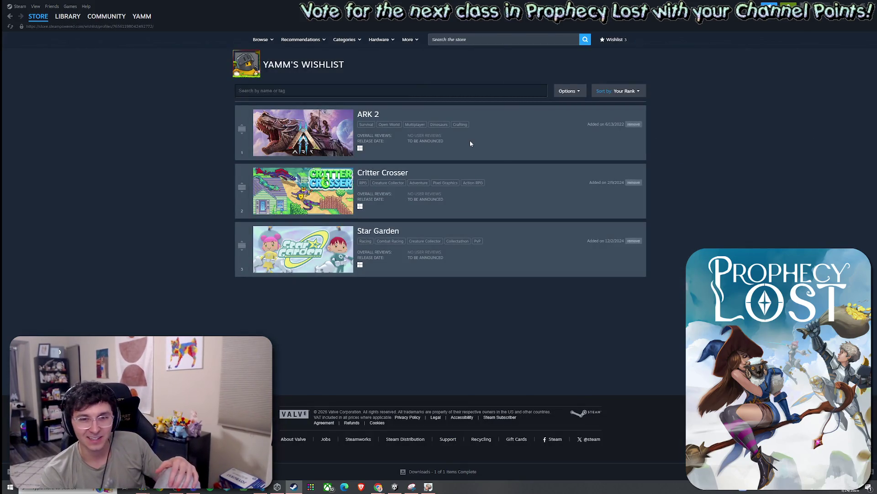
{"action": "left_click", "coordinate": [451, 182]}
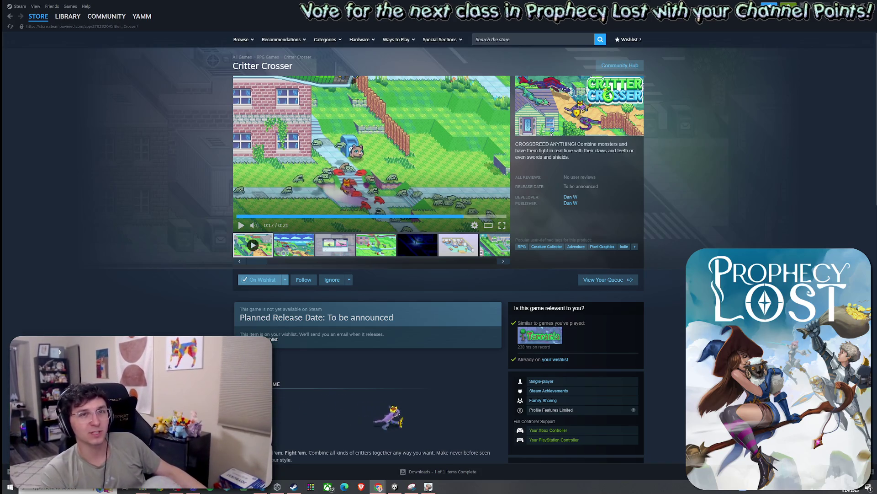
{"action": "key", "text": "alt+Tab"}
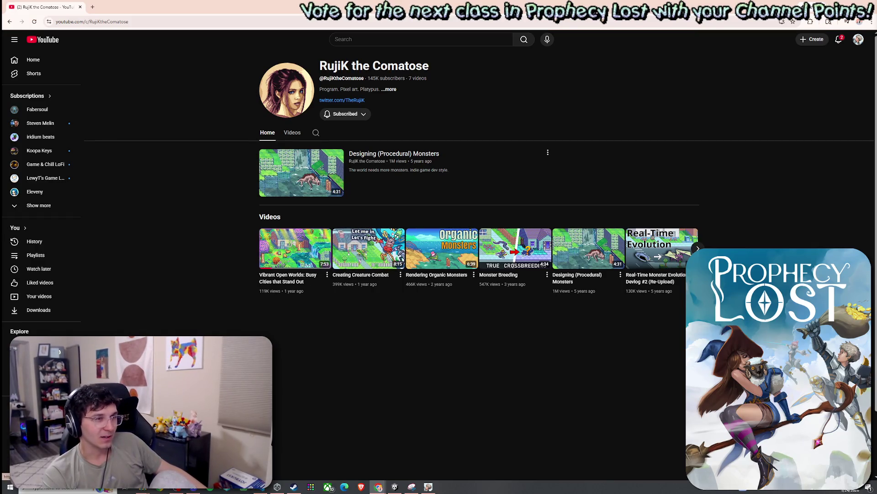
- Page through the channel's video carousel and play the Monster Breeding video
{"action": "left_click", "coordinate": [698, 248]}
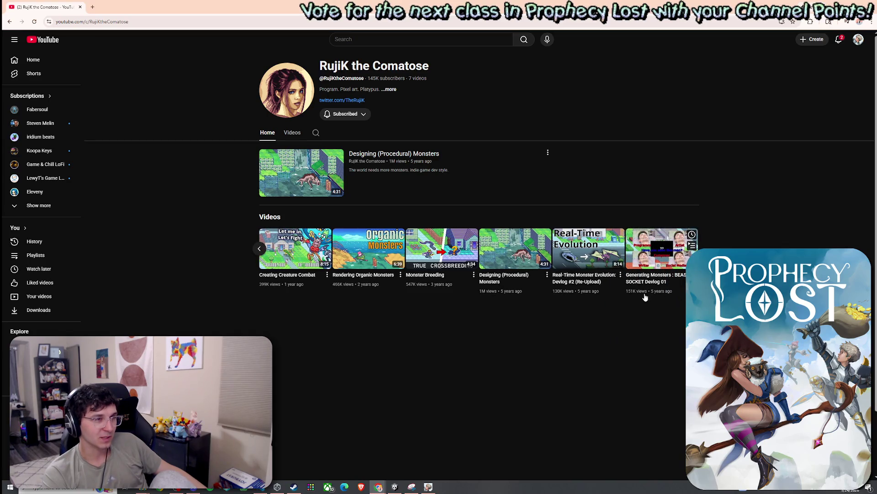
{"action": "left_click", "coordinate": [259, 249]}
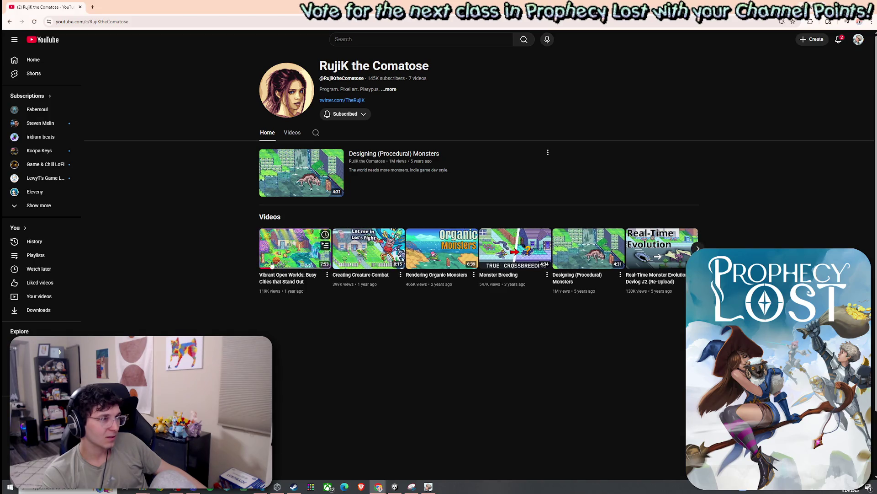
{"action": "mouse_move", "coordinate": [510, 292]}
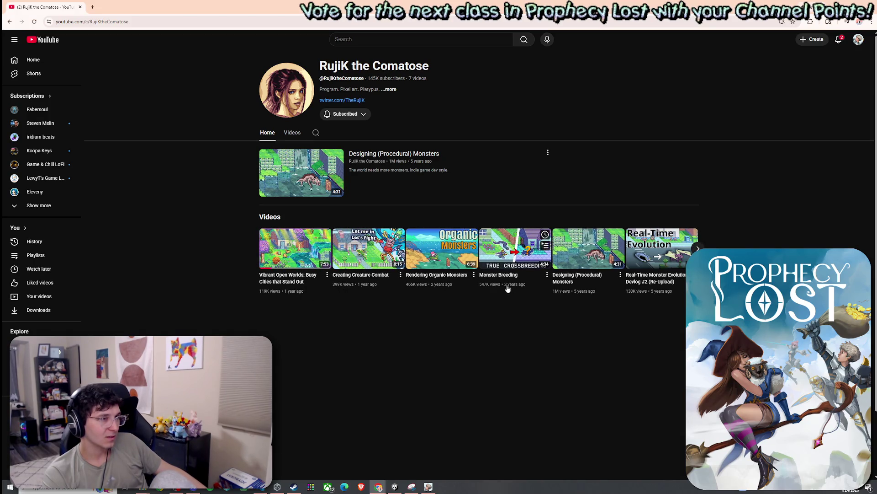
{"action": "left_click", "coordinate": [506, 287]}
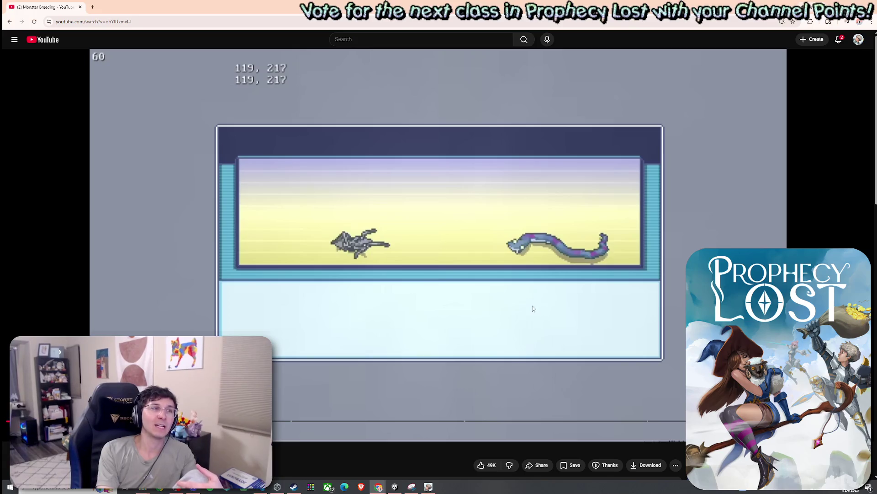
{"action": "left_click", "coordinate": [595, 313]}
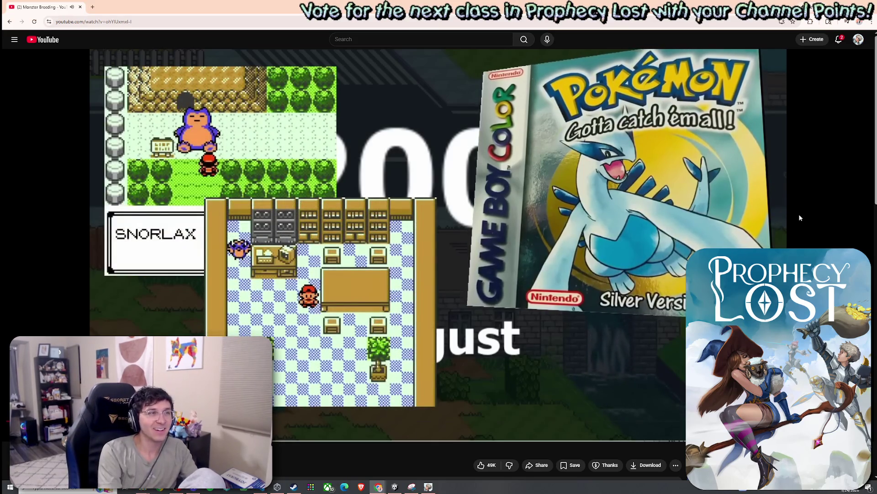
- Pause the Monster Breeding video on the Pokémon scene, then resume it to reach the Level: 3 creature demo
{"action": "left_click", "coordinate": [707, 216]}
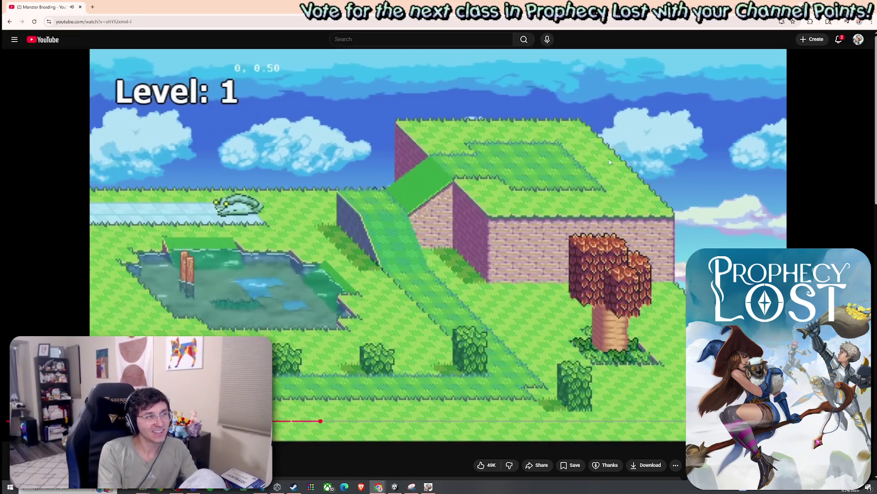
{"action": "left_click", "coordinate": [563, 267]}
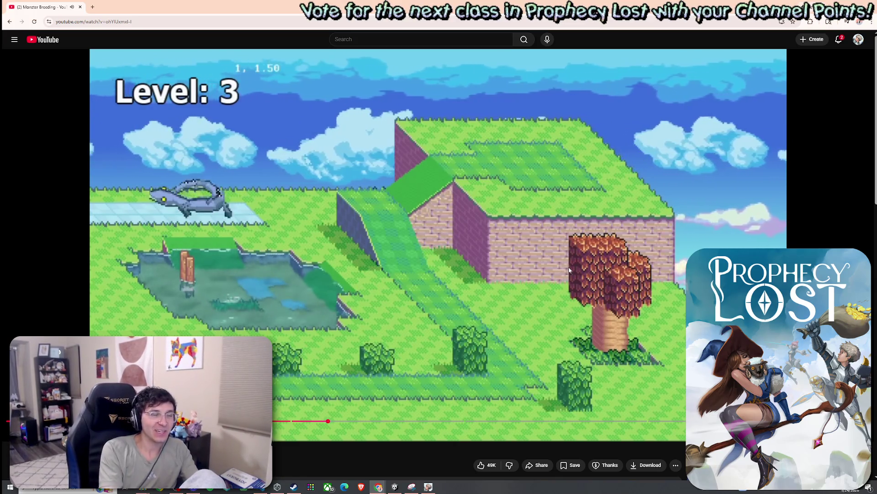
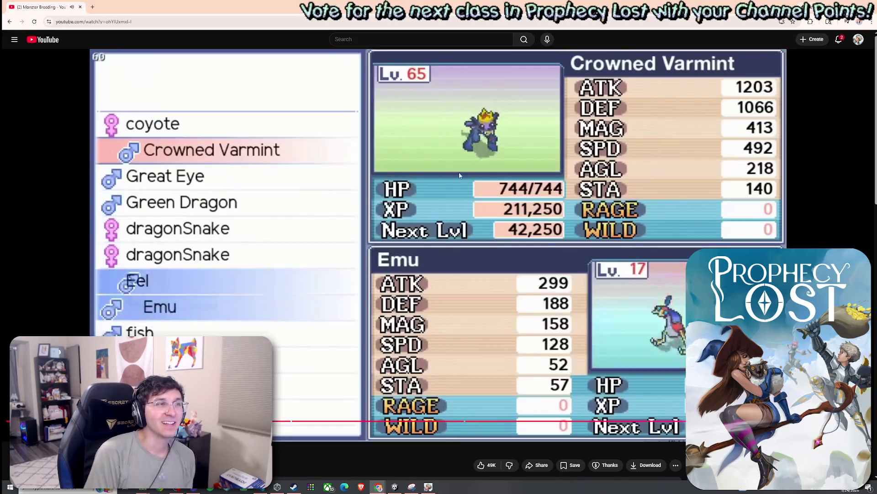
- Pause and resume the Monster Breeding video, then scroll further down the page
{"action": "left_click", "coordinate": [529, 199]}
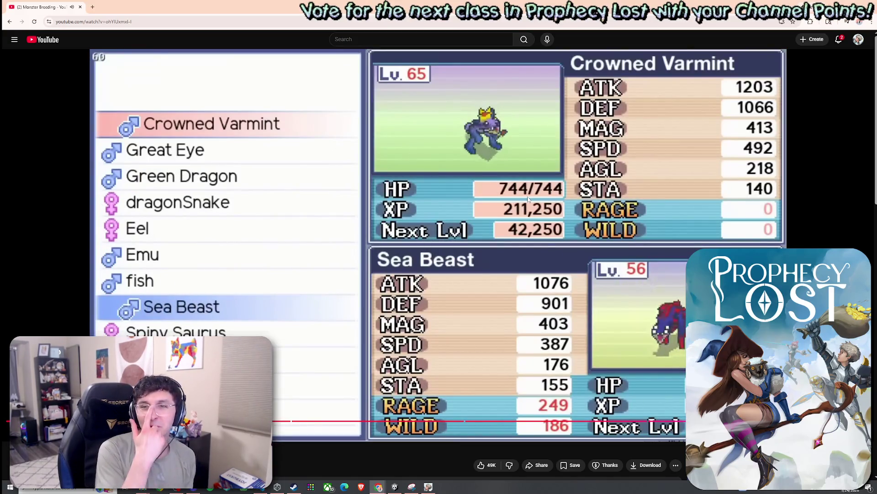
{"action": "left_click", "coordinate": [564, 262]}
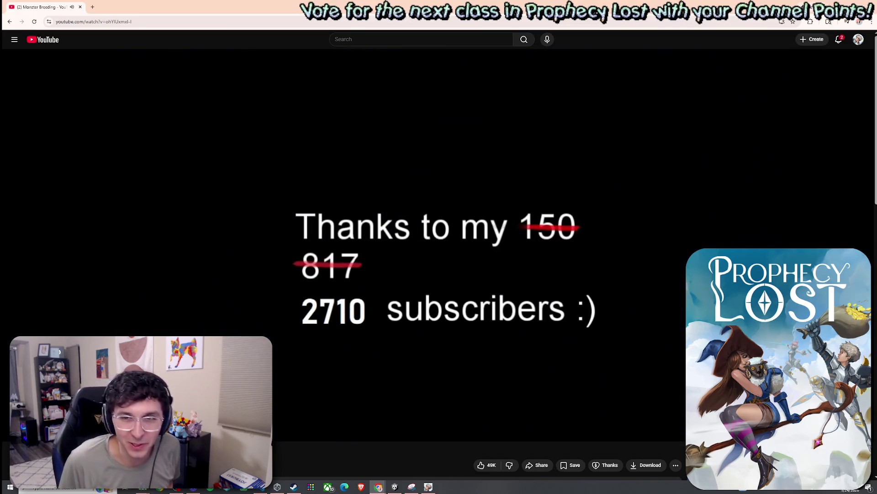
{"action": "scroll", "coordinate": [483, 271], "scroll_direction": "down", "scroll_amount": 5}
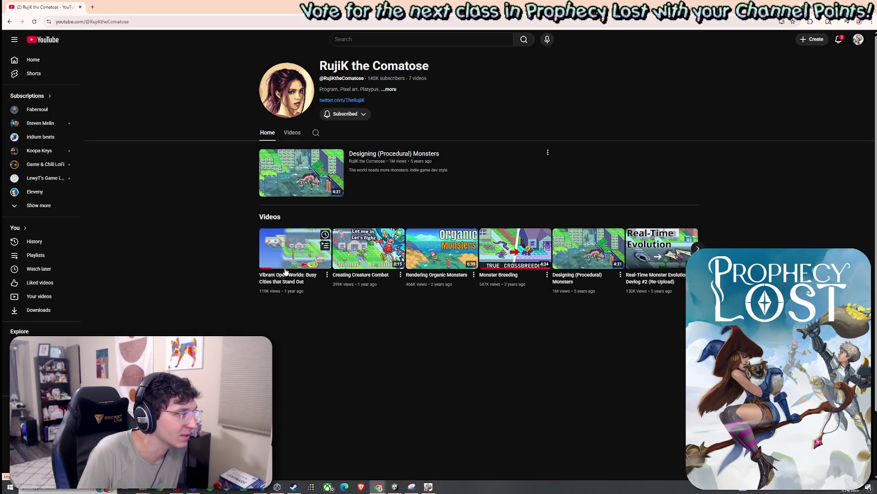
- Play the Vibrant Open Worlds: Busy Cities that Stand Out video and close the extra video tab
{"action": "left_click", "coordinate": [295, 252]}
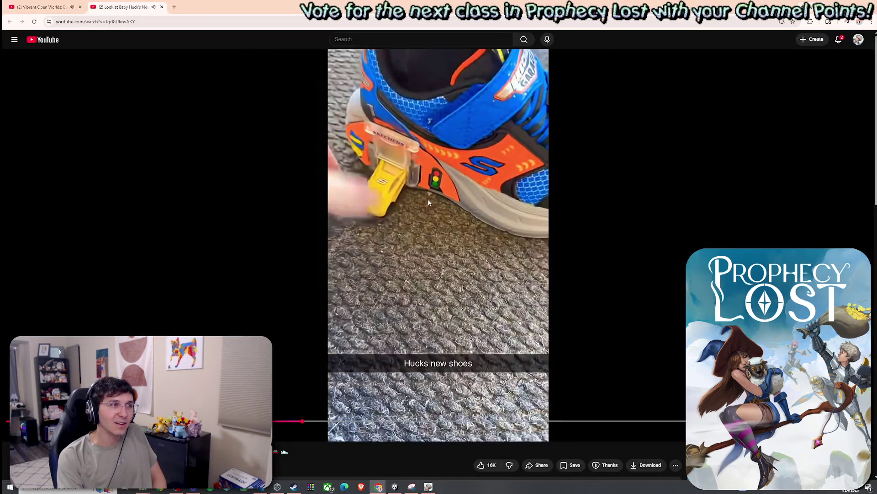
{"action": "left_click", "coordinate": [440, 198]}
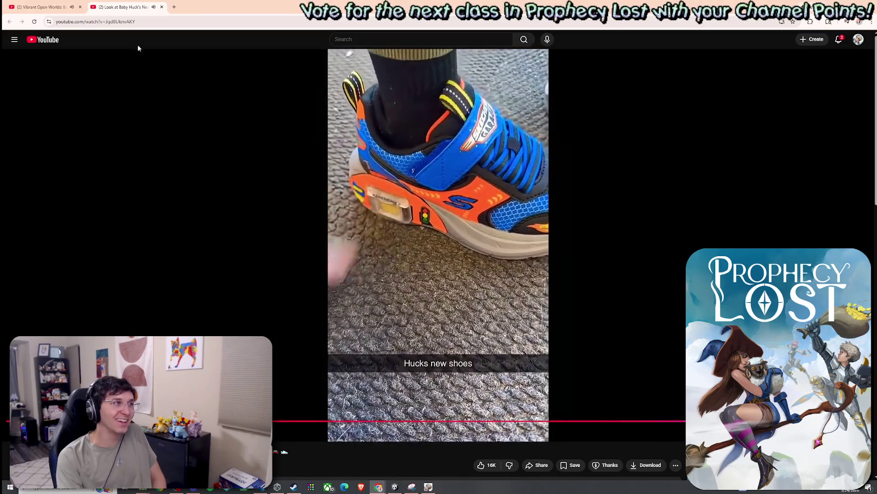
{"action": "left_click", "coordinate": [161, 6]}
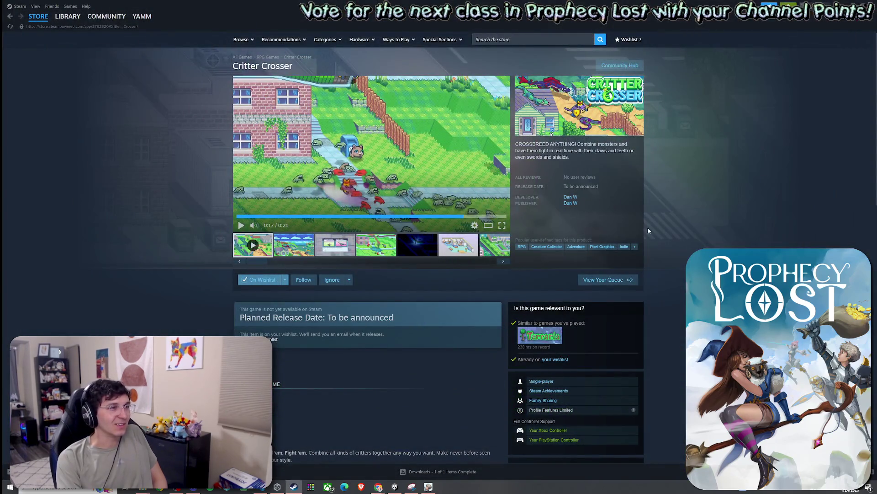
- Go from the Critter Crosser page to the wishlist and open Star Garden's store page
{"action": "scroll", "coordinate": [556, 336], "scroll_direction": "down", "scroll_amount": 3}
{"action": "scroll", "coordinate": [487, 310], "scroll_direction": "up", "scroll_amount": 2}
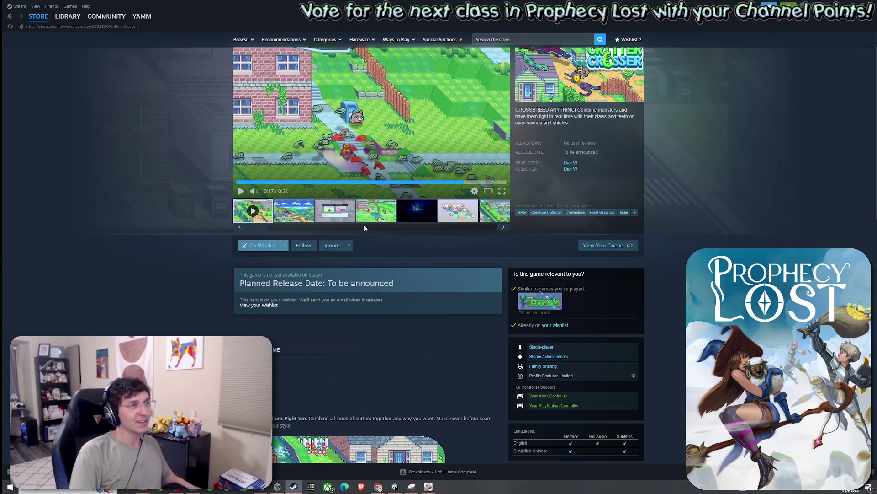
{"action": "left_click", "coordinate": [628, 39]}
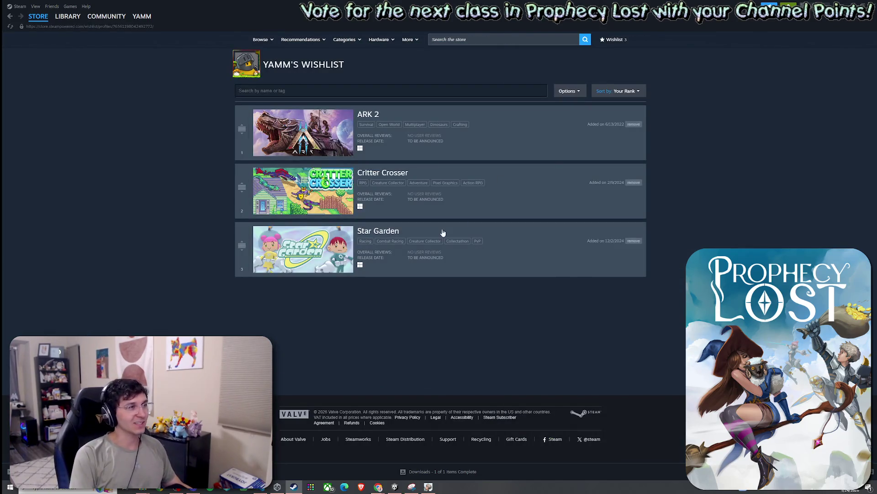
{"action": "left_click", "coordinate": [460, 258]}
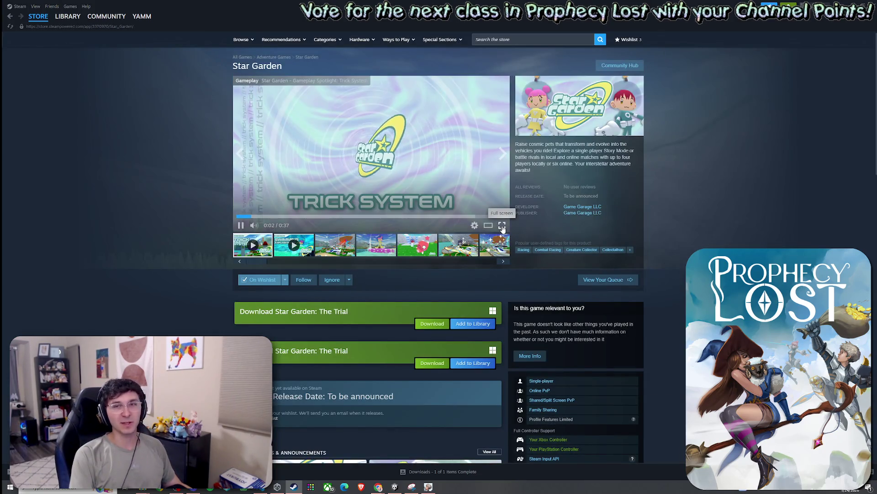
- Watch the Star Garden trailer full screen, browse its screenshots, and view a gameplay video full screen
{"action": "left_click", "coordinate": [502, 226]}
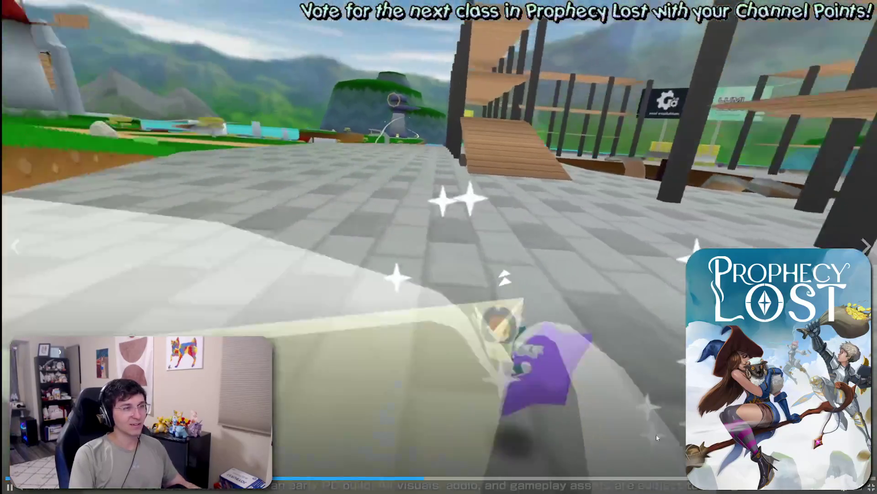
{"action": "key", "text": "Escape"}
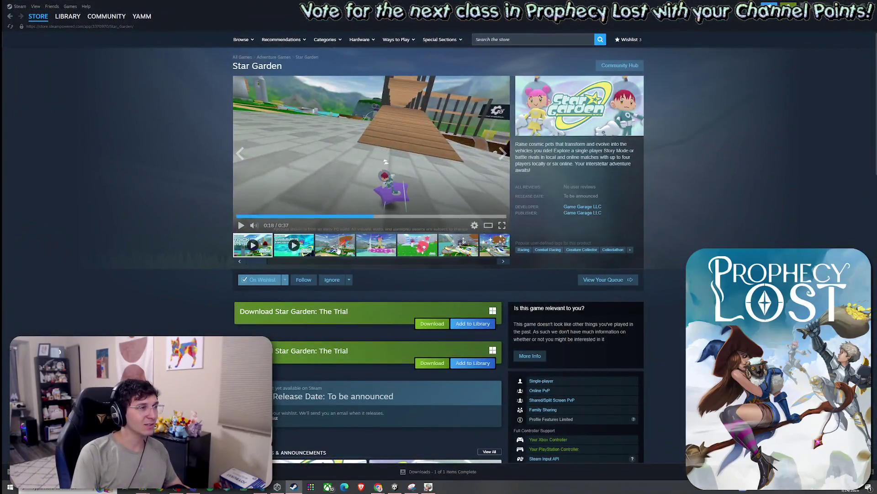
{"action": "left_click", "coordinate": [338, 249]}
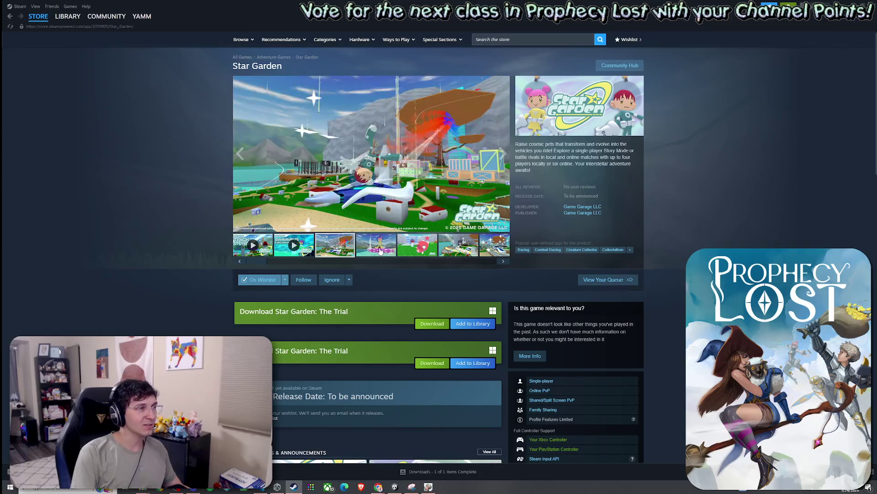
{"action": "left_click", "coordinate": [426, 249]}
{"action": "left_click", "coordinate": [455, 247]}
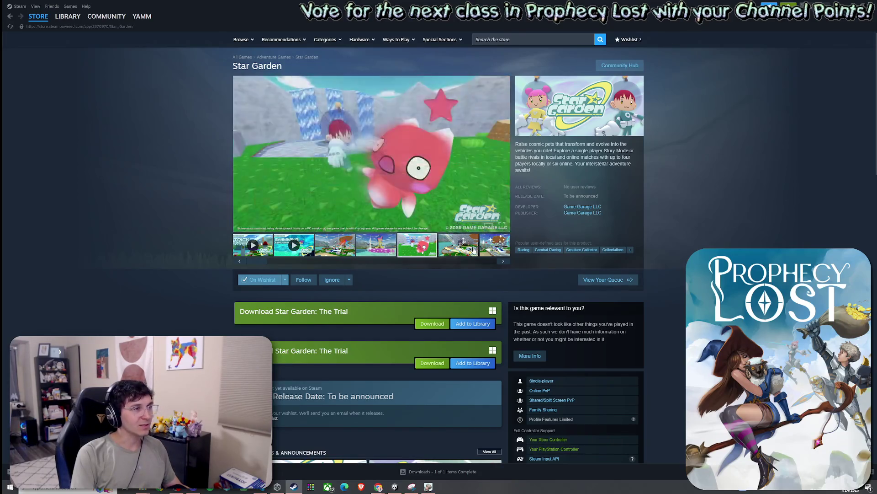
{"action": "left_click", "coordinate": [503, 261]}
{"action": "left_click", "coordinate": [471, 252]}
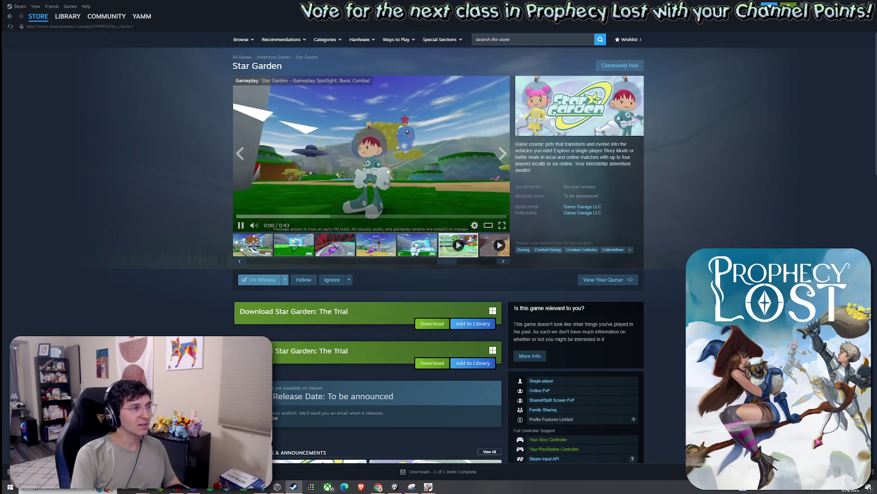
{"action": "left_click", "coordinate": [502, 226]}
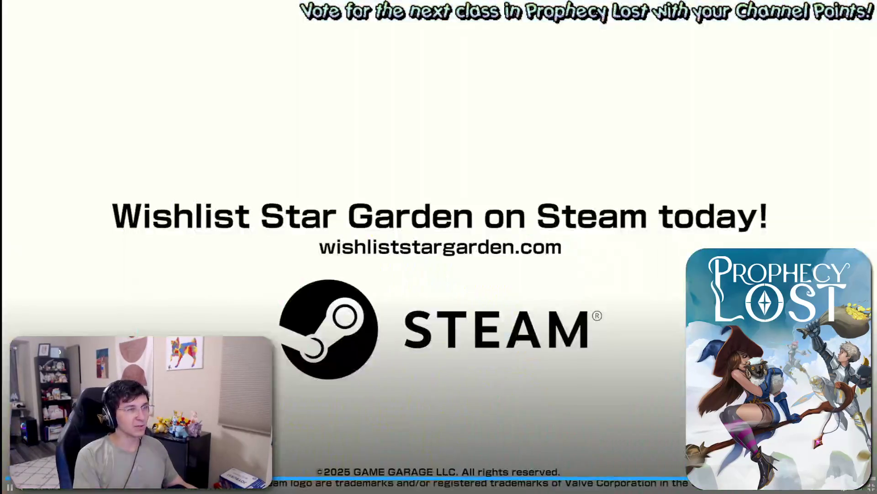
{"action": "key", "text": "Escape"}
- Play the Parkour spotlight, then skip the Basic Defense spotlight ahead to 0:22
{"action": "left_click", "coordinate": [494, 248]}
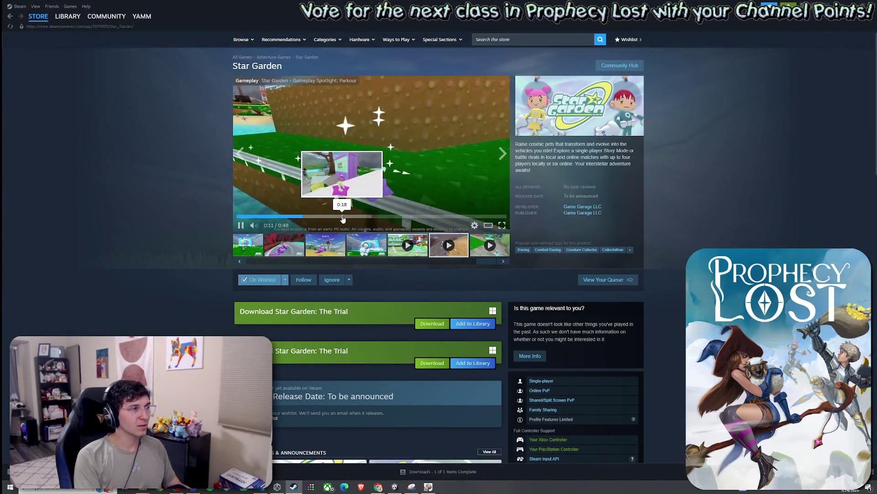
{"action": "left_click", "coordinate": [387, 216]}
{"action": "left_click", "coordinate": [478, 250]}
{"action": "left_click", "coordinate": [305, 215]}
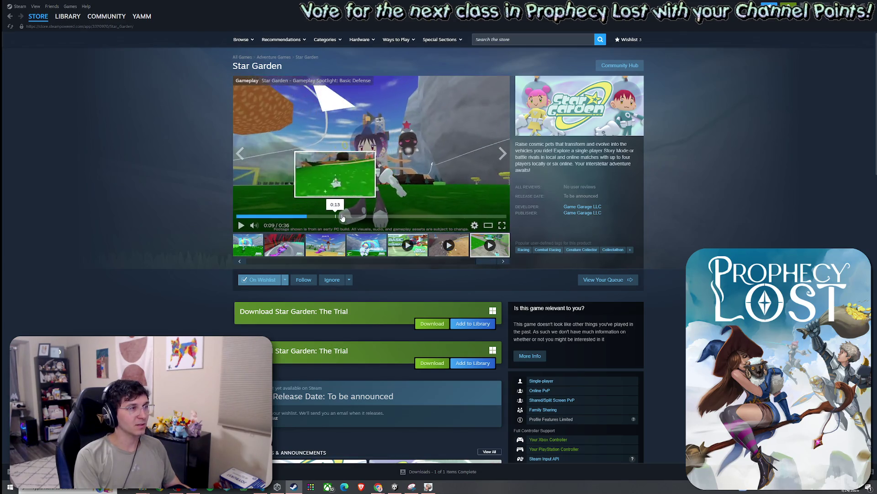
{"action": "left_click", "coordinate": [399, 215]}
{"action": "left_click", "coordinate": [474, 224]}
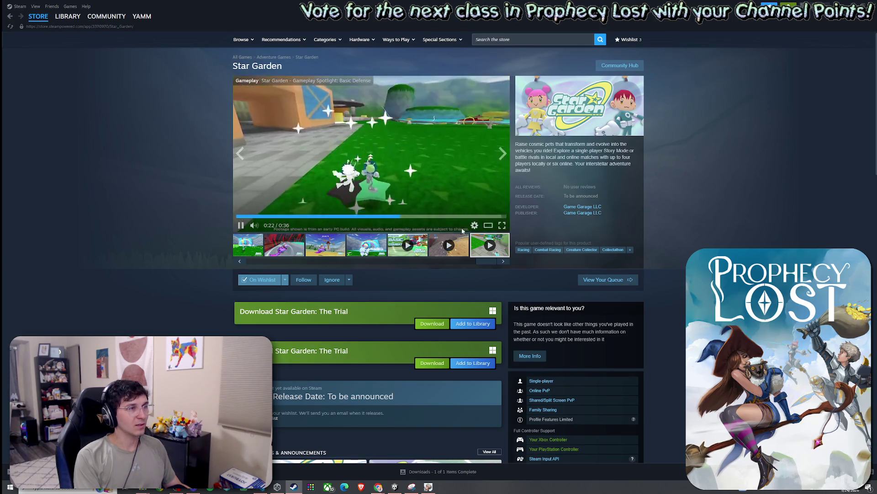
{"action": "scroll", "coordinate": [347, 206], "scroll_direction": "down", "scroll_amount": 3}
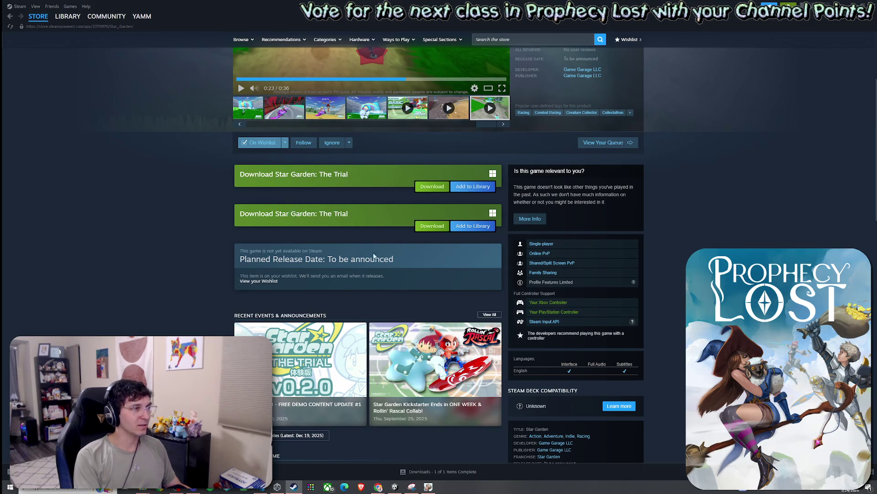
- Expand Star Garden's full description, highlight the multiplayer battle mode text, and scroll back up
{"action": "scroll", "coordinate": [388, 287], "scroll_direction": "down", "scroll_amount": 5}
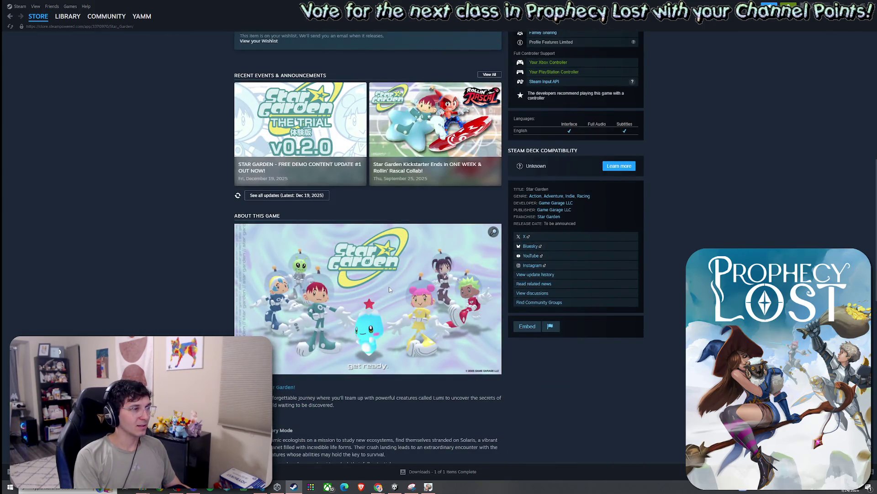
{"action": "scroll", "coordinate": [390, 289], "scroll_direction": "down", "scroll_amount": 6}
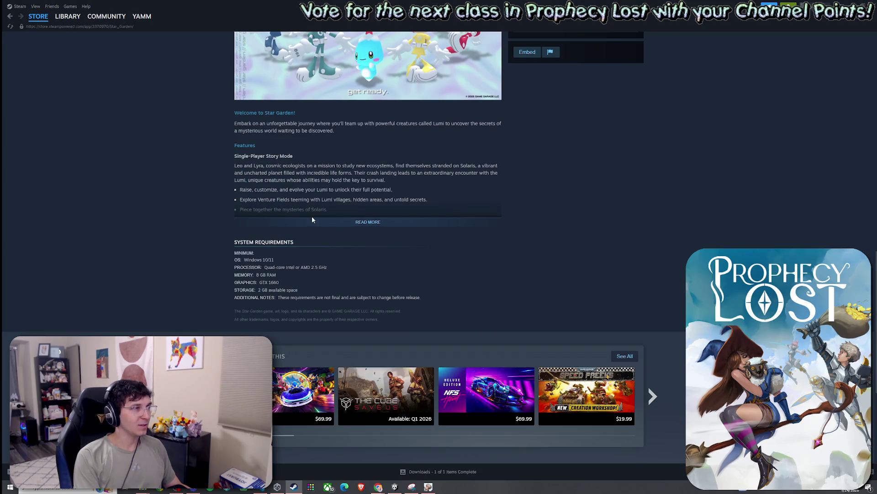
{"action": "left_click", "coordinate": [311, 217]}
{"action": "scroll", "coordinate": [312, 238], "scroll_direction": "down", "scroll_amount": 4}
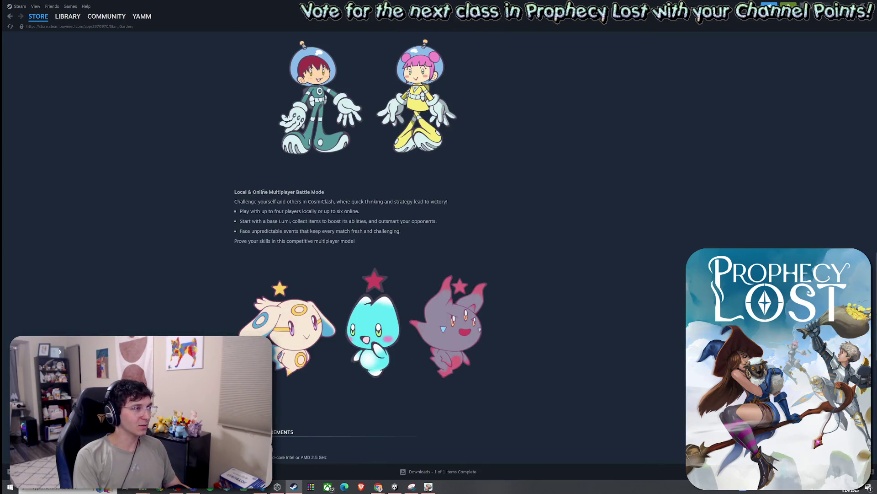
{"action": "scroll", "coordinate": [338, 238], "scroll_direction": "down", "scroll_amount": 3}
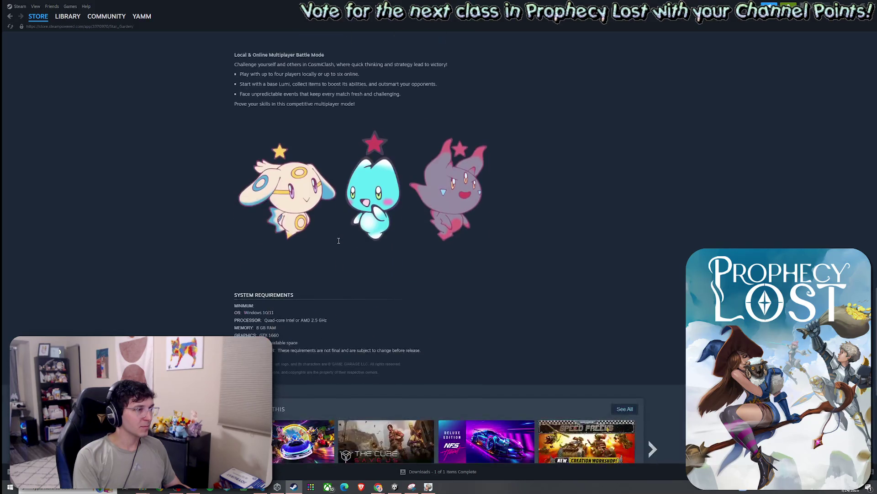
{"action": "scroll", "coordinate": [286, 231], "scroll_direction": "up", "scroll_amount": 2}
{"action": "left_click_drag", "start_coordinate": [247, 167], "coordinate": [398, 197]}
{"action": "left_click", "coordinate": [416, 203]}
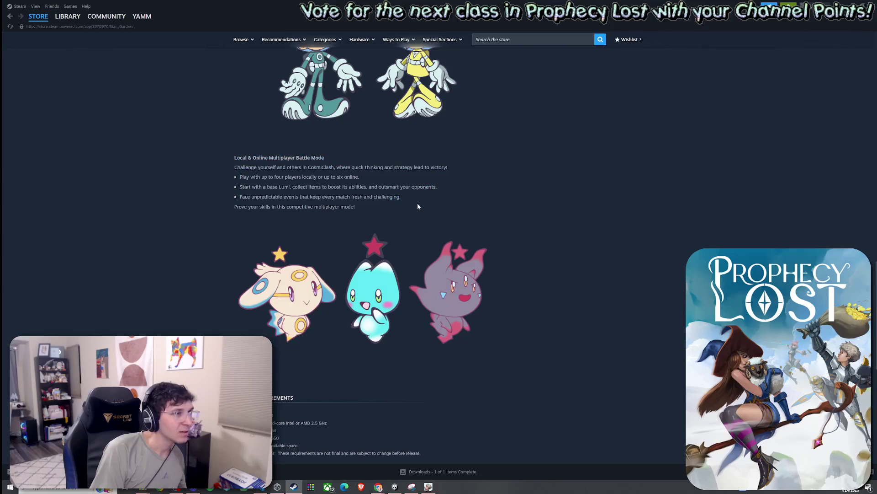
{"action": "scroll", "coordinate": [478, 118], "scroll_direction": "up", "scroll_amount": 15}
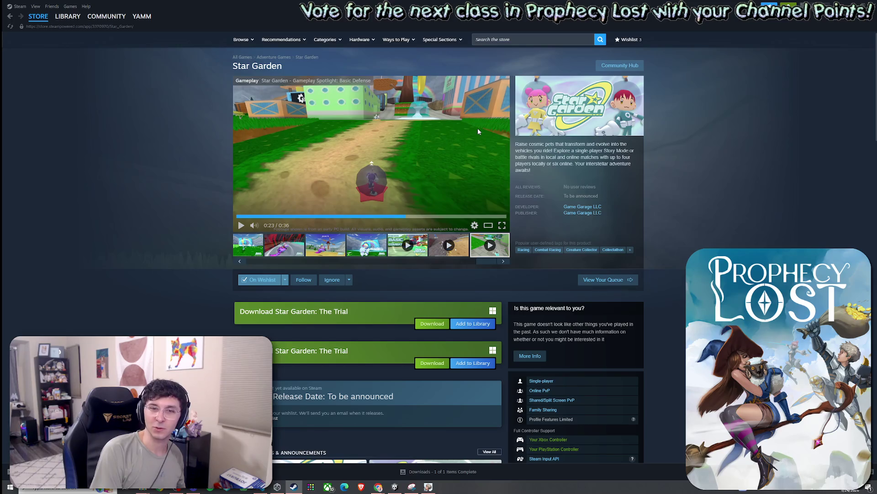
- View Star Garden's fourth, windmill race, second and rainbow screenshots
{"action": "left_click", "coordinate": [361, 256]}
{"action": "left_click", "coordinate": [336, 250]}
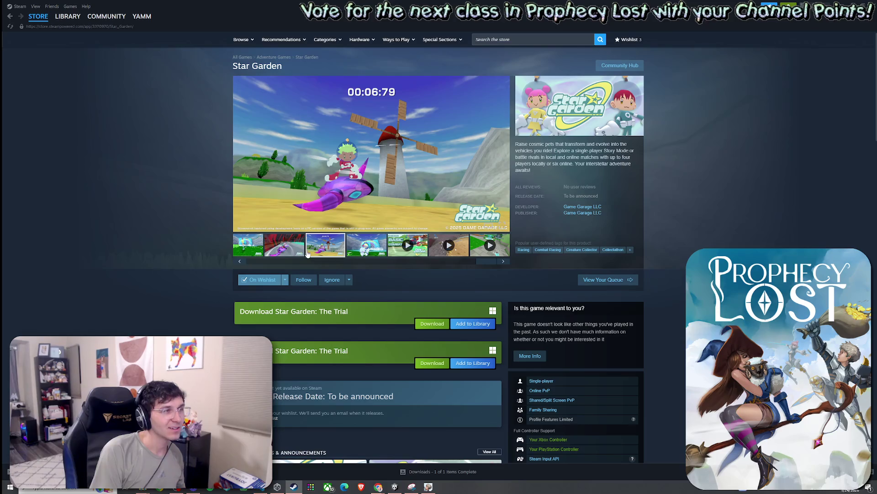
{"action": "left_click", "coordinate": [299, 251]}
{"action": "left_click", "coordinate": [361, 251]}
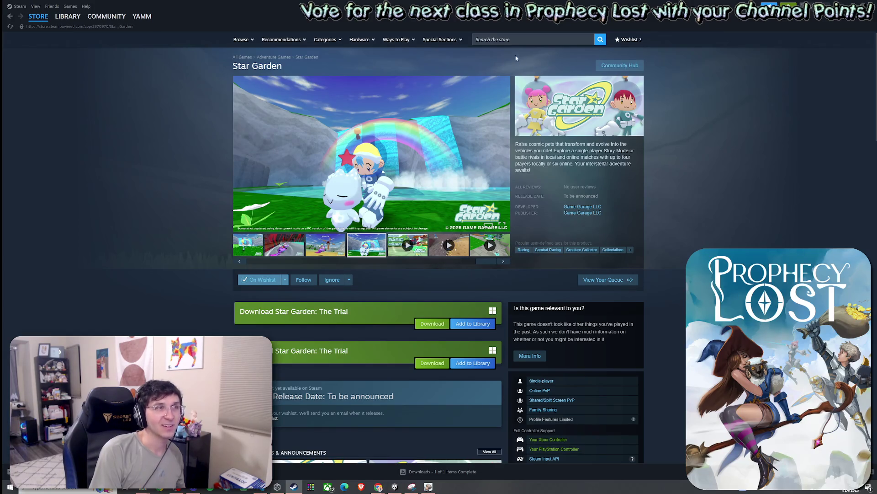
- Dismiss the search suggestions, replay the Parkour video, then go to the store front page
{"action": "left_click", "coordinate": [536, 39]}
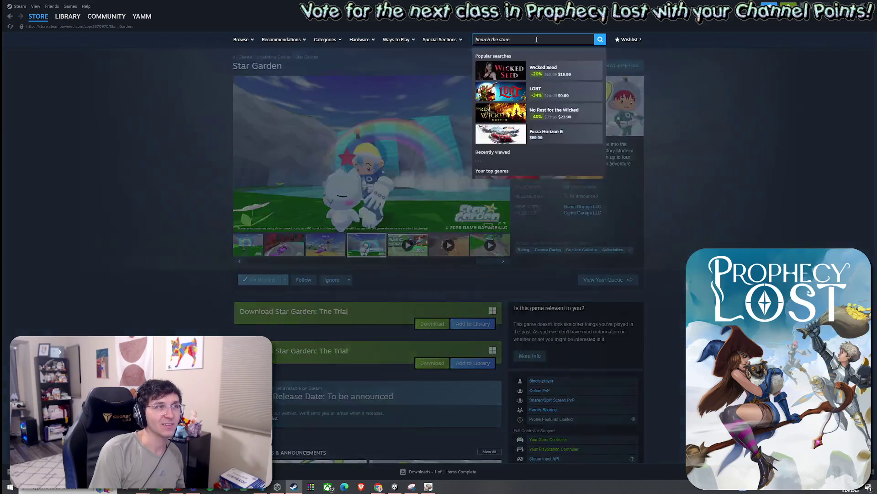
{"action": "left_click", "coordinate": [690, 92]}
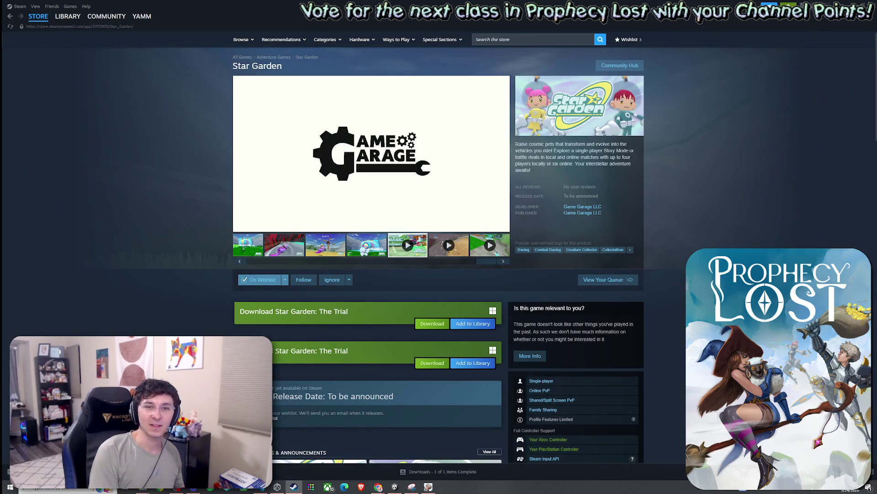
{"action": "left_click", "coordinate": [449, 245]}
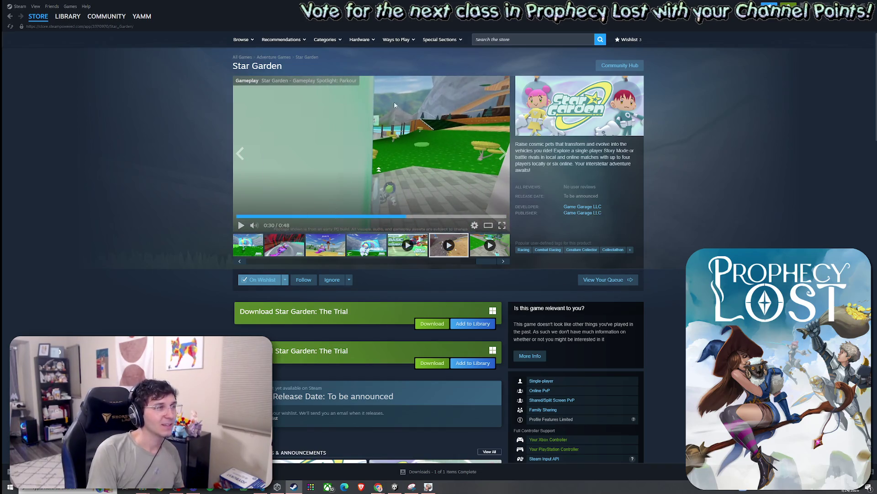
{"action": "mouse_move", "coordinate": [241, 40]}
{"action": "left_click", "coordinate": [420, 107]}
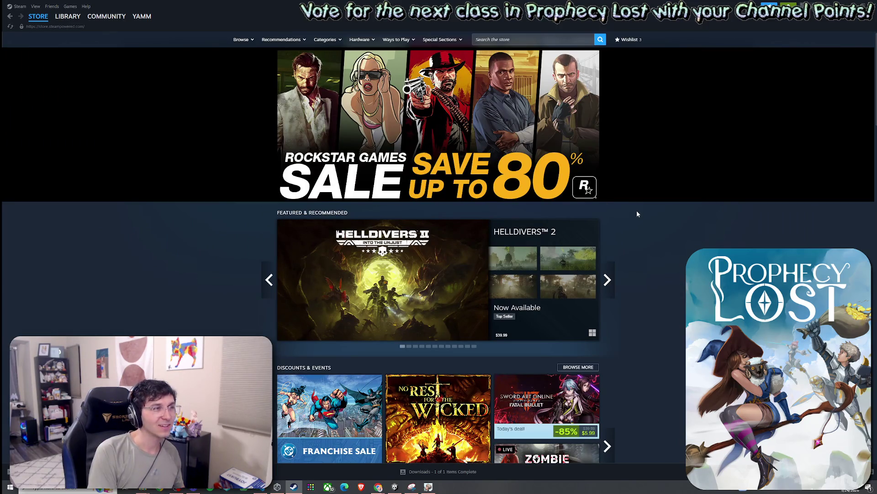
- Scroll the store front page to New & Trending, then switch to Chrome's Pseudoregalia page
{"action": "scroll", "coordinate": [638, 213], "scroll_direction": "down", "scroll_amount": 6}
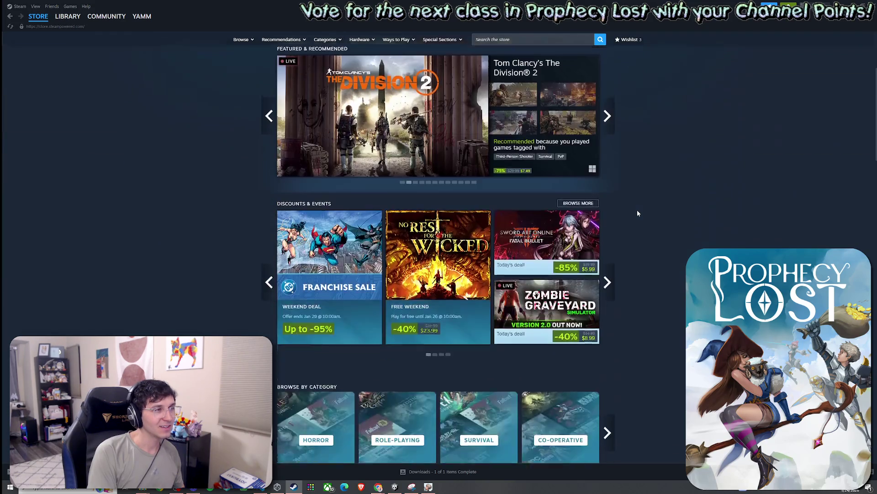
{"action": "scroll", "coordinate": [638, 213], "scroll_direction": "down", "scroll_amount": 15}
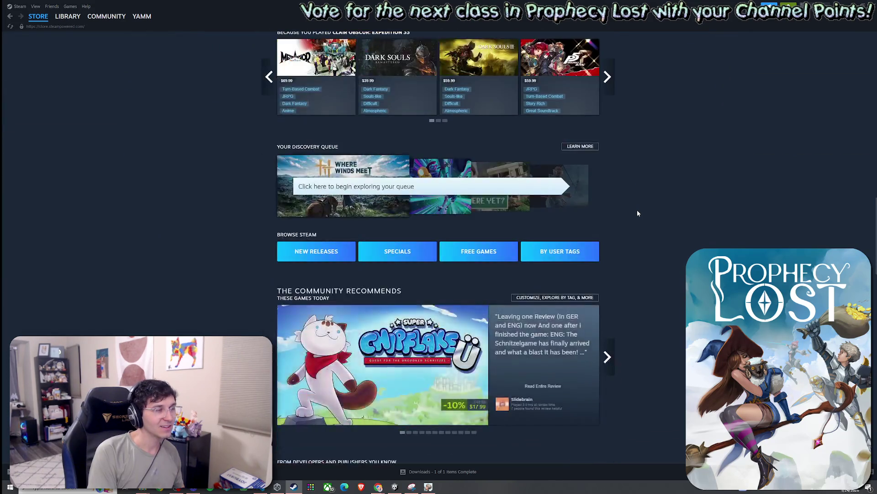
{"action": "scroll", "coordinate": [638, 213], "scroll_direction": "down", "scroll_amount": 6}
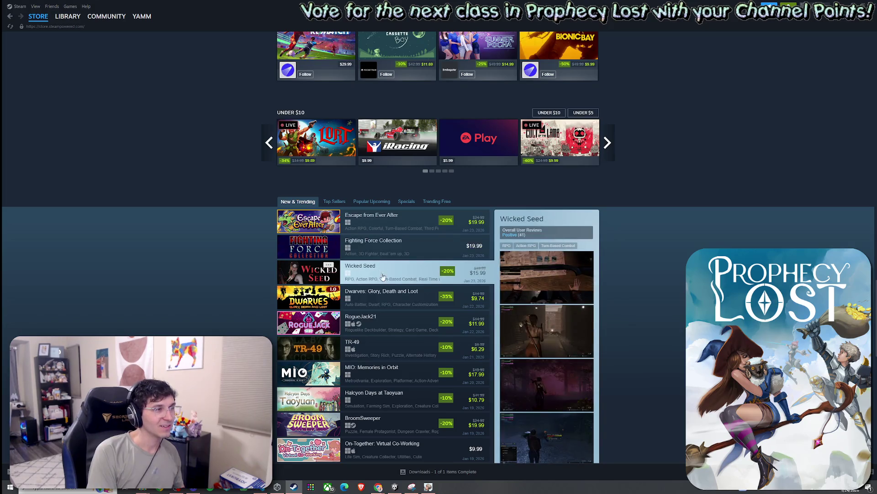
{"action": "scroll", "coordinate": [389, 303], "scroll_direction": "down", "scroll_amount": 2}
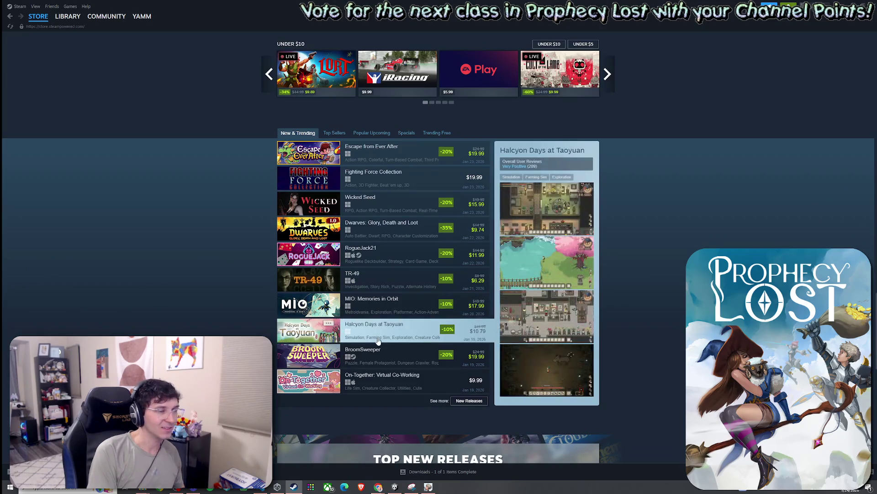
{"action": "key", "text": "alt+Tab"}
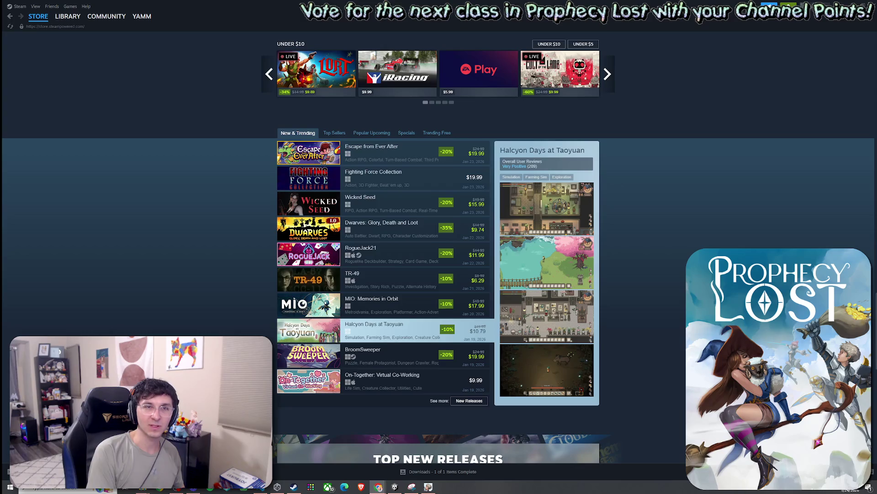
{"action": "key", "text": "alt+Tab"}
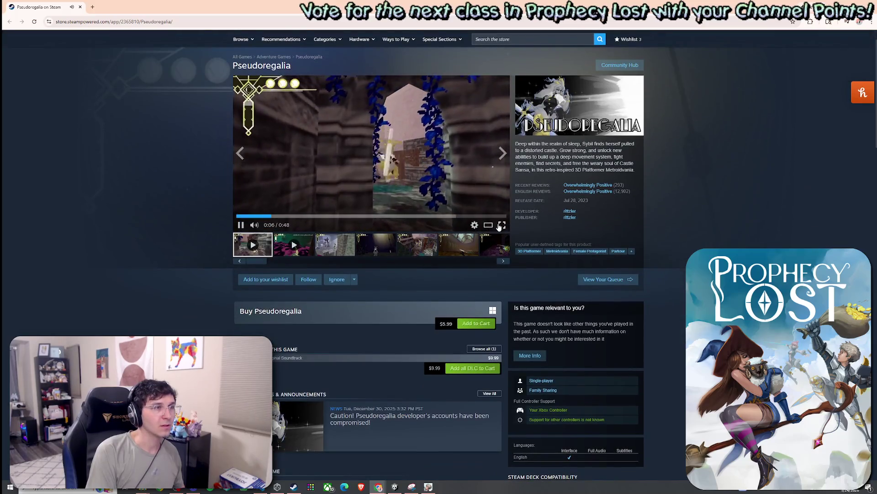
{"action": "double_click", "coordinate": [504, 229]}
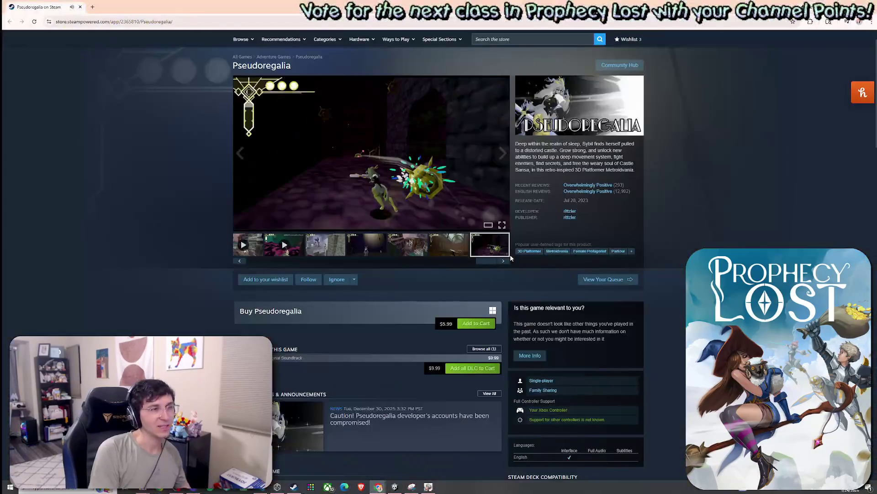
{"action": "scroll", "coordinate": [426, 243], "scroll_direction": "down", "scroll_amount": 1}
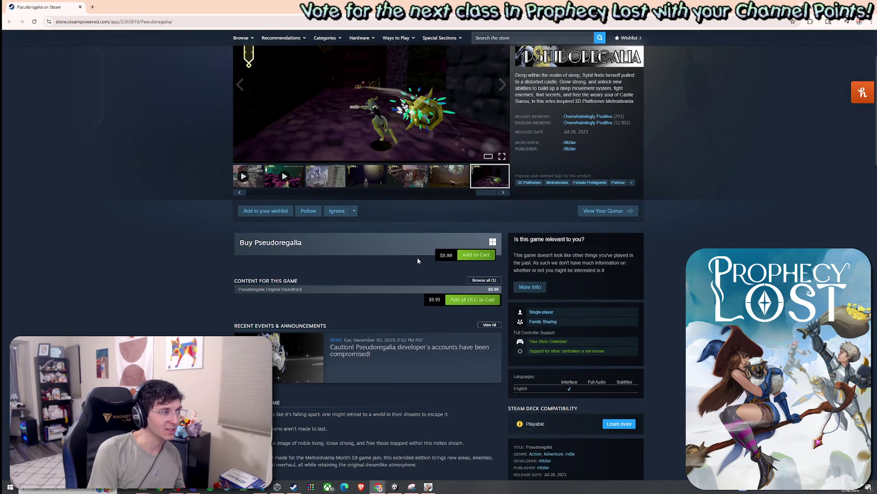
{"action": "scroll", "coordinate": [319, 277], "scroll_direction": "down", "scroll_amount": 7}
{"action": "scroll", "coordinate": [319, 277], "scroll_direction": "down", "scroll_amount": 1}
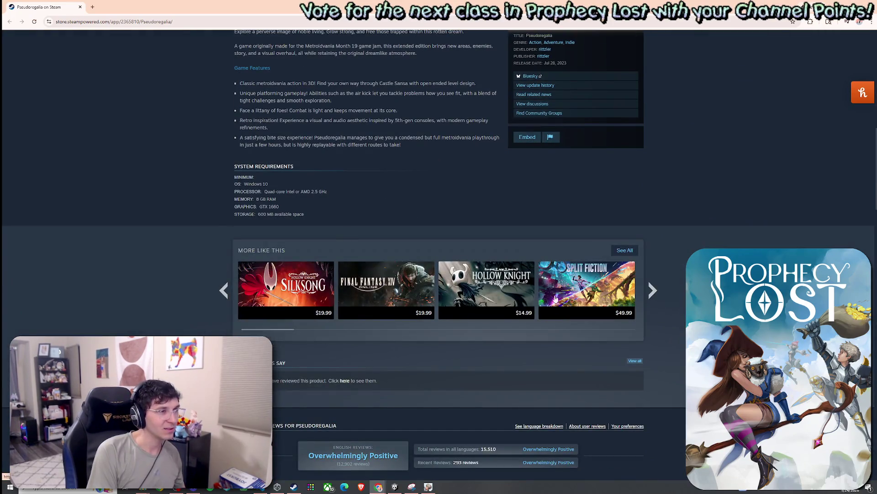
{"action": "left_click", "coordinate": [655, 295]}
{"action": "left_click", "coordinate": [654, 294]}
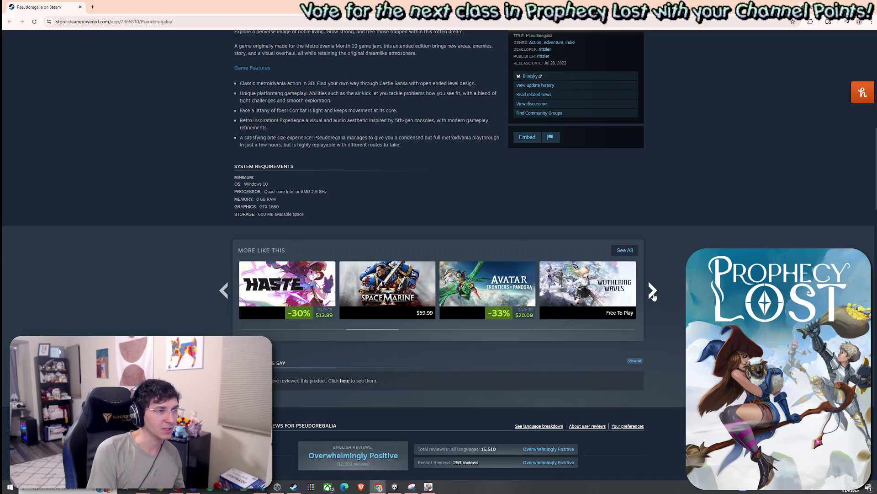
{"action": "left_click", "coordinate": [653, 292]}
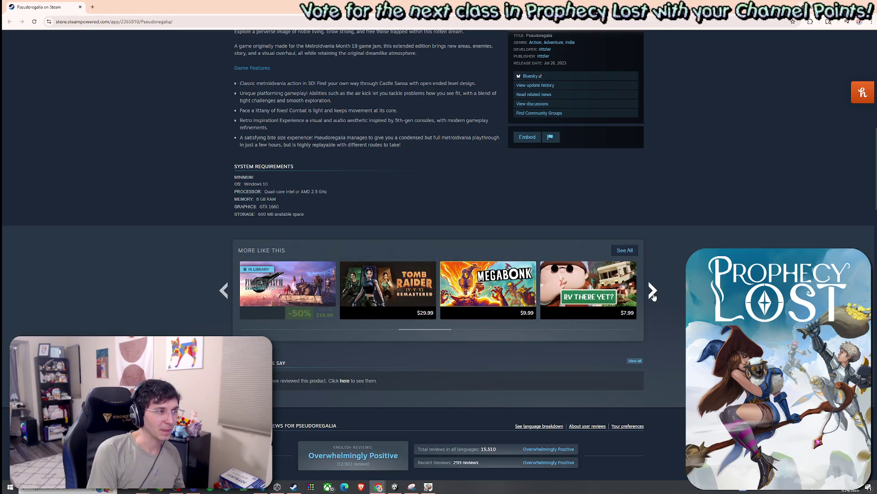
{"action": "left_click", "coordinate": [654, 293]}
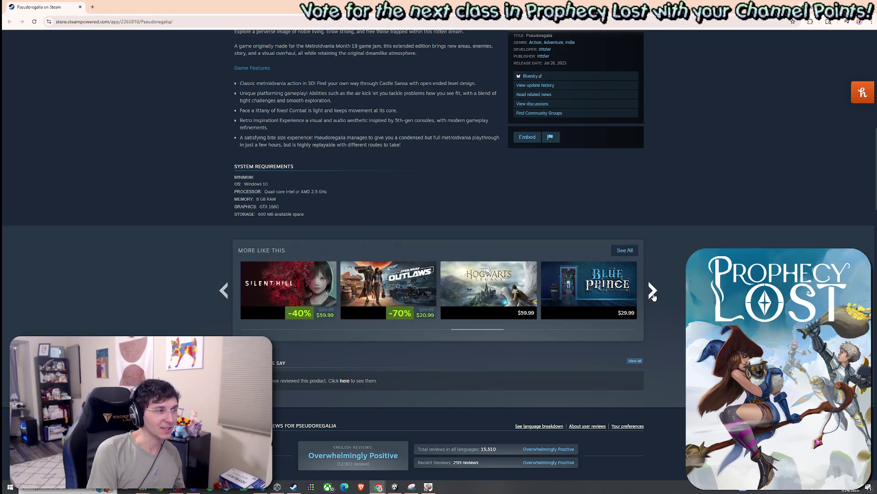
{"action": "left_click", "coordinate": [654, 292]}
{"action": "left_click", "coordinate": [654, 293]}
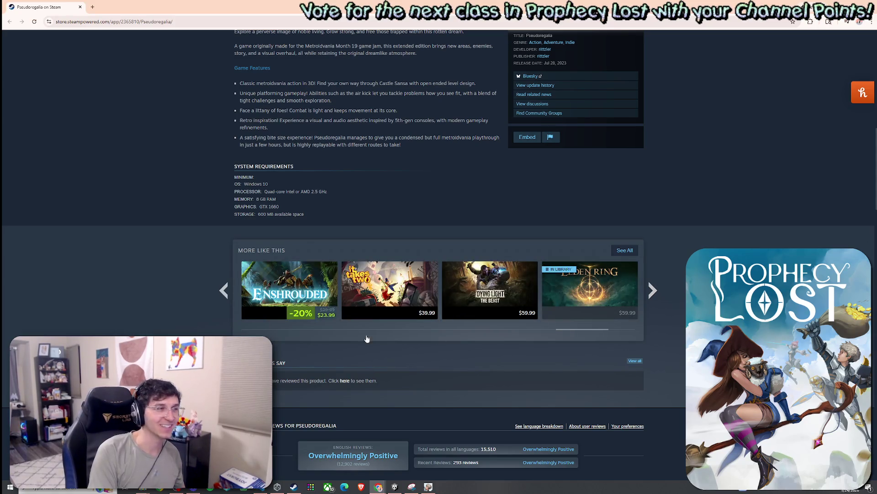
{"action": "left_click", "coordinate": [653, 290]}
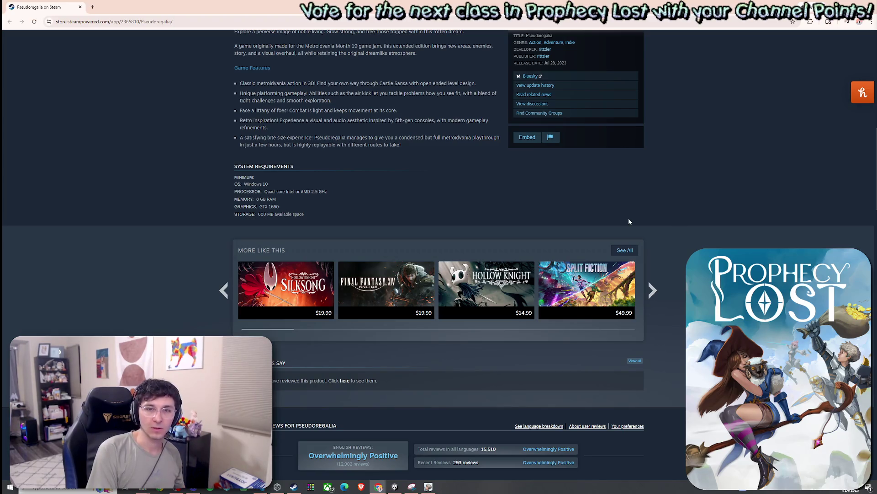
{"action": "left_click", "coordinate": [224, 290]}
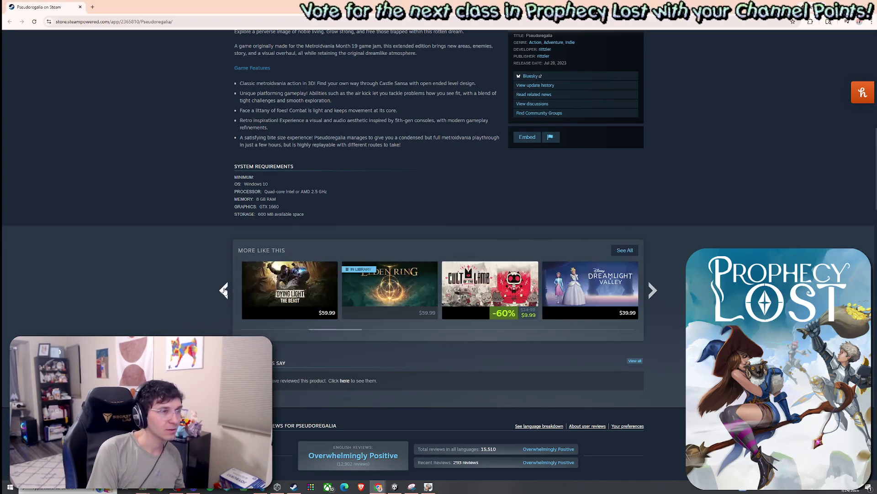
{"action": "left_click", "coordinate": [224, 289]}
{"action": "left_click", "coordinate": [224, 289]}
{"action": "left_click", "coordinate": [224, 290]}
{"action": "left_click", "coordinate": [224, 290]}
{"action": "left_click", "coordinate": [224, 290]}
{"action": "left_click", "coordinate": [224, 290]}
{"action": "left_click", "coordinate": [223, 290]}
{"action": "left_click", "coordinate": [224, 290]}
{"action": "left_click", "coordinate": [224, 290]}
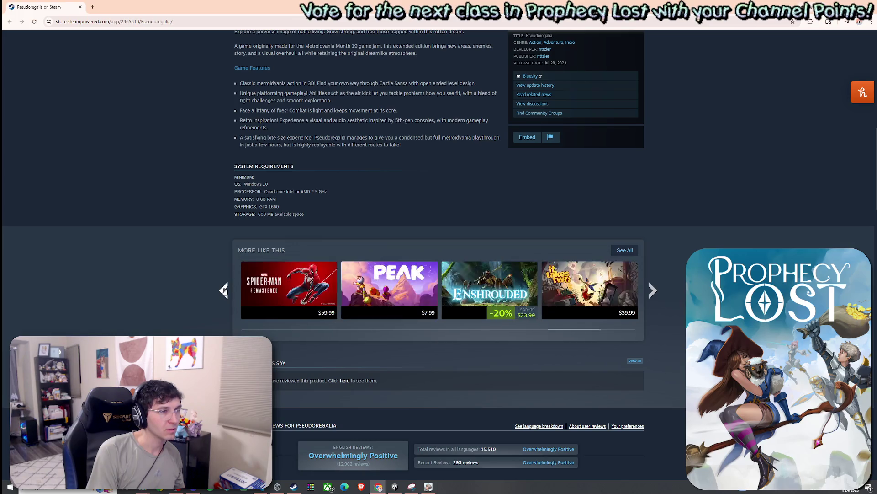
{"action": "left_click", "coordinate": [224, 289]}
{"action": "left_click", "coordinate": [224, 290]}
{"action": "left_click", "coordinate": [224, 290]}
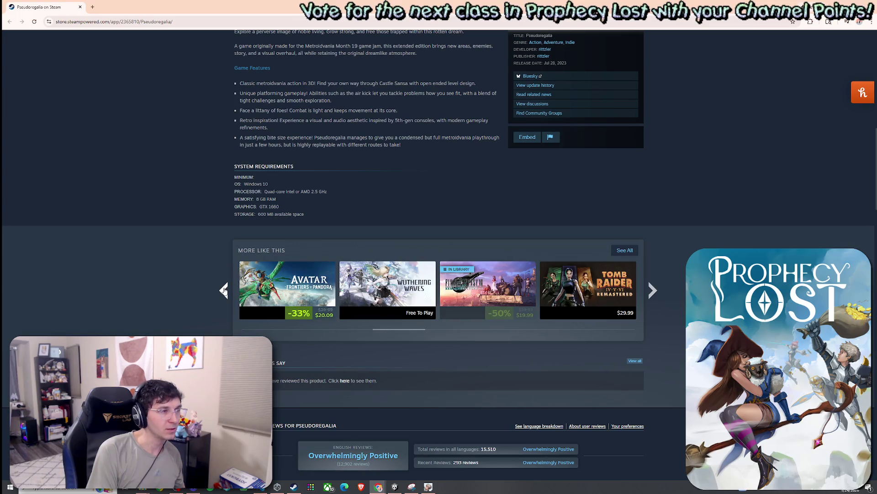
{"action": "left_click", "coordinate": [224, 290]}
{"action": "left_click", "coordinate": [224, 289]}
{"action": "left_click", "coordinate": [224, 289]}
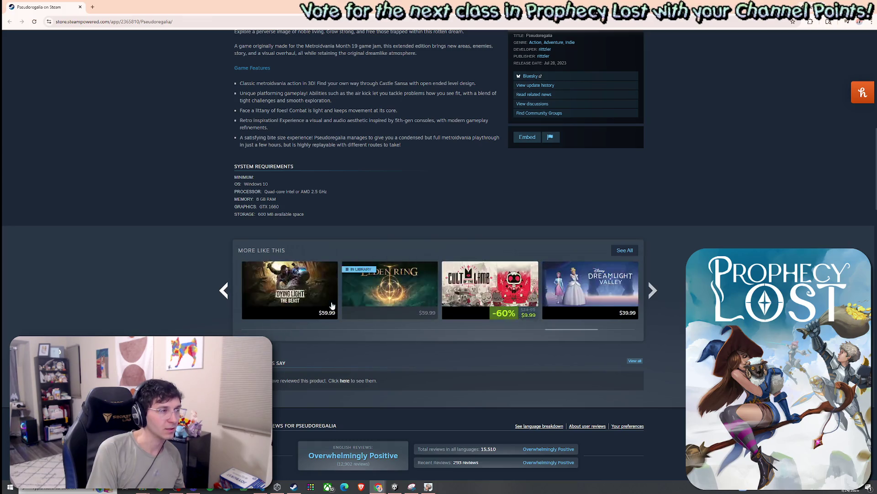
{"action": "scroll", "coordinate": [669, 393], "scroll_direction": "up", "scroll_amount": 10}
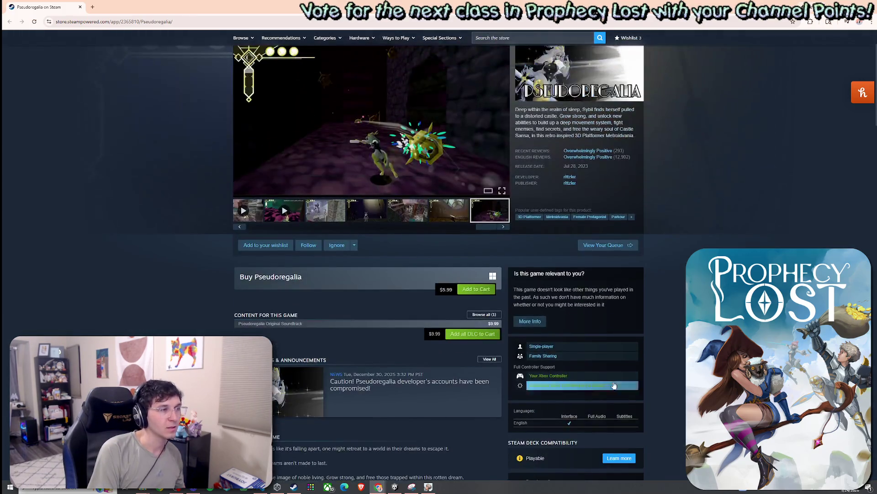
{"action": "scroll", "coordinate": [301, 396], "scroll_direction": "up", "scroll_amount": 2}
{"action": "scroll", "coordinate": [571, 326], "scroll_direction": "down", "scroll_amount": 3}
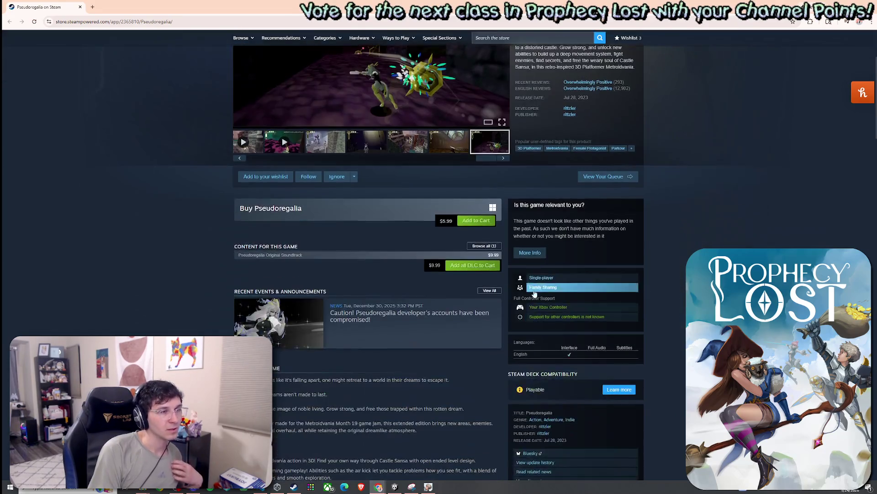
{"action": "scroll", "coordinate": [393, 295], "scroll_direction": "up", "scroll_amount": 3}
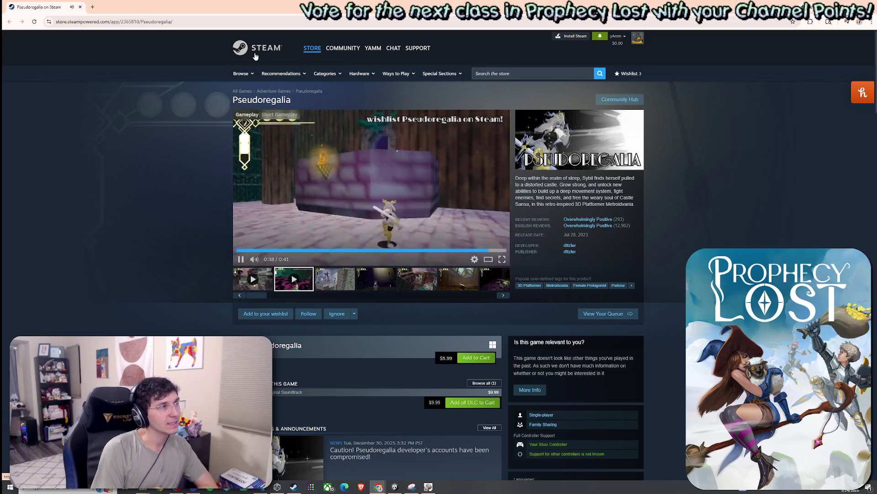
{"action": "left_click", "coordinate": [312, 48]}
- Pass the age check with a chosen birth year to view No Rest for the Wicked's page
{"action": "scroll", "coordinate": [536, 311], "scroll_direction": "down", "scroll_amount": 5}
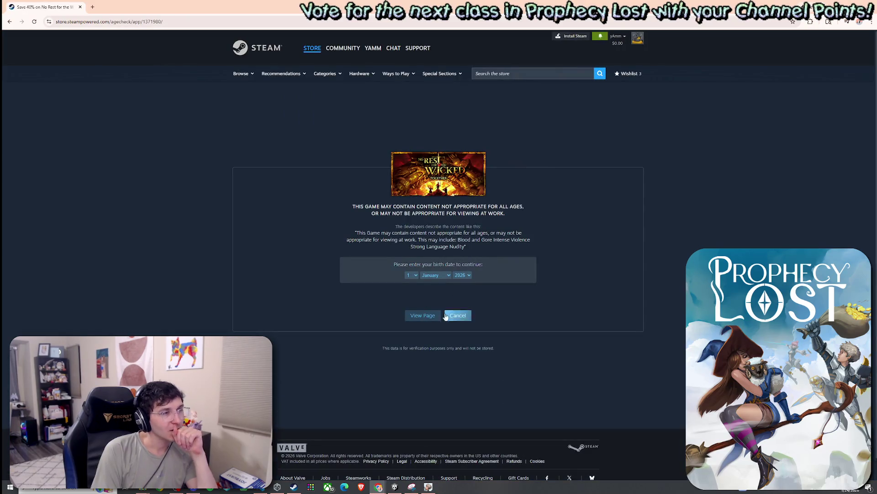
{"action": "left_click", "coordinate": [458, 275]}
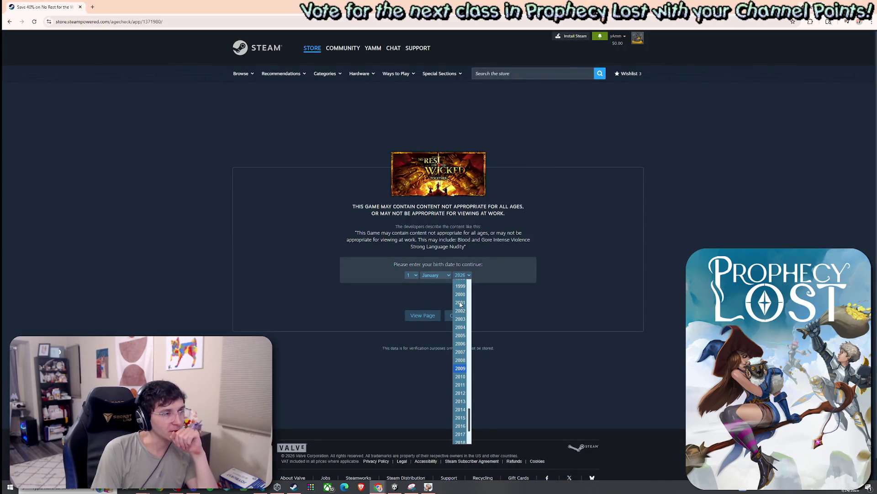
{"action": "left_click", "coordinate": [465, 289]}
{"action": "left_click", "coordinate": [423, 315]}
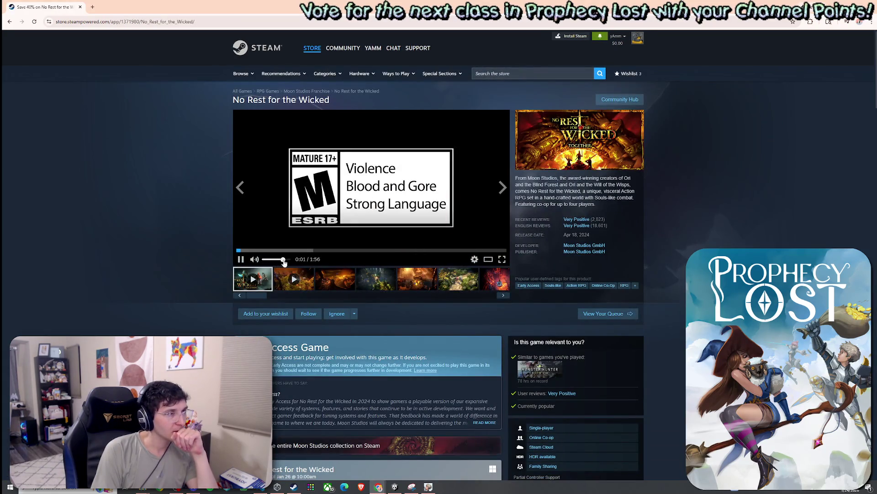
- Watch the trailer full screen to 0:12, then return to the store page
{"action": "left_click", "coordinate": [502, 259]}
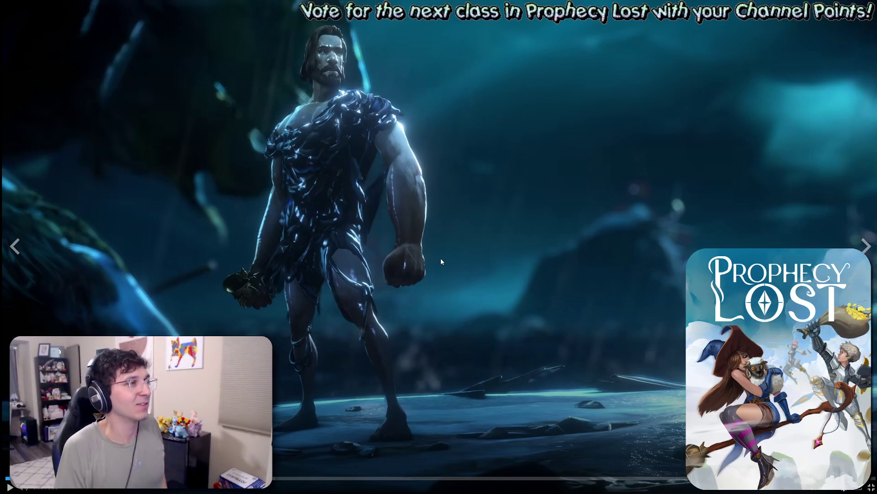
{"action": "left_click", "coordinate": [630, 224]}
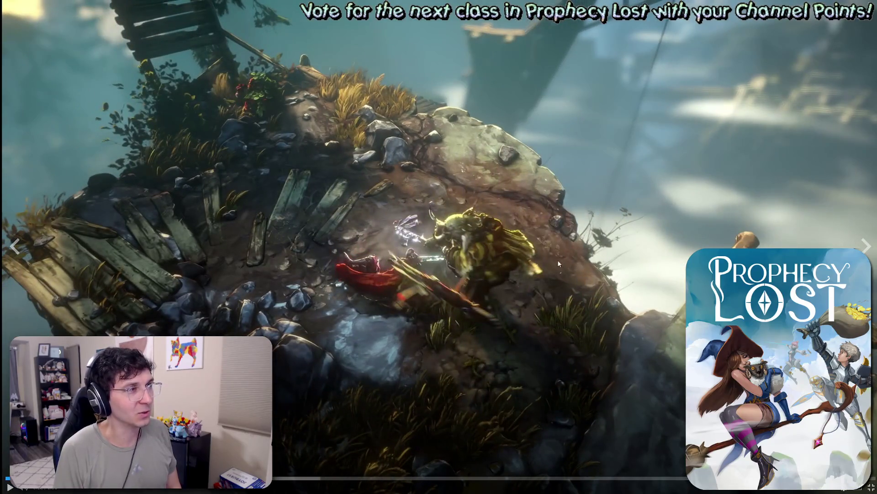
{"action": "left_click", "coordinate": [871, 487]}
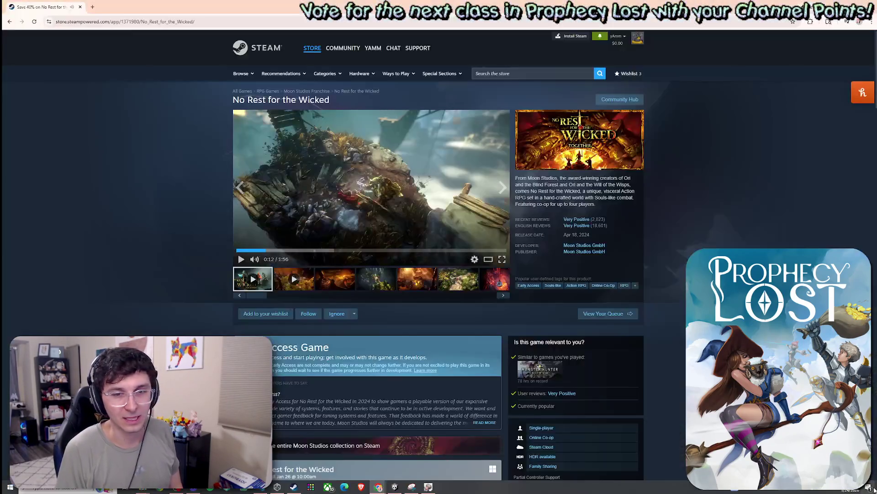
- Expand the Early Access description, show more similar games, then jump back to the top
{"action": "scroll", "coordinate": [383, 239], "scroll_direction": "down", "scroll_amount": 8}
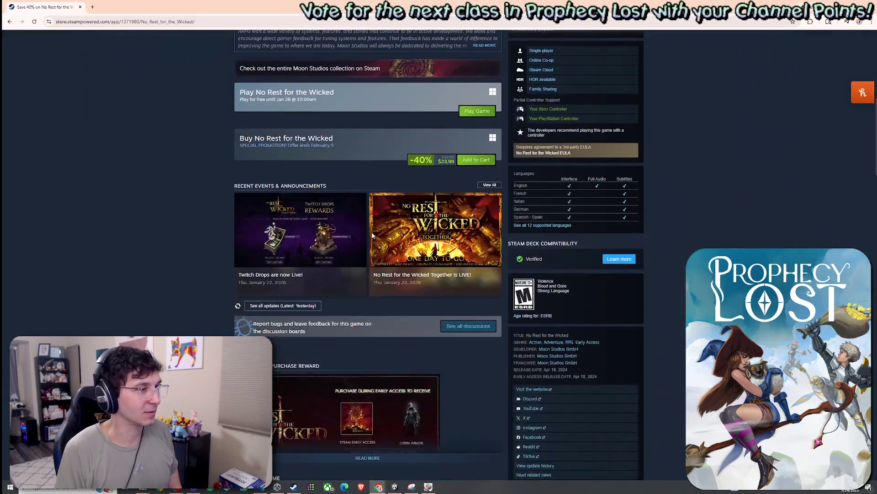
{"action": "scroll", "coordinate": [399, 234], "scroll_direction": "down", "scroll_amount": 7}
{"action": "left_click", "coordinate": [386, 252]}
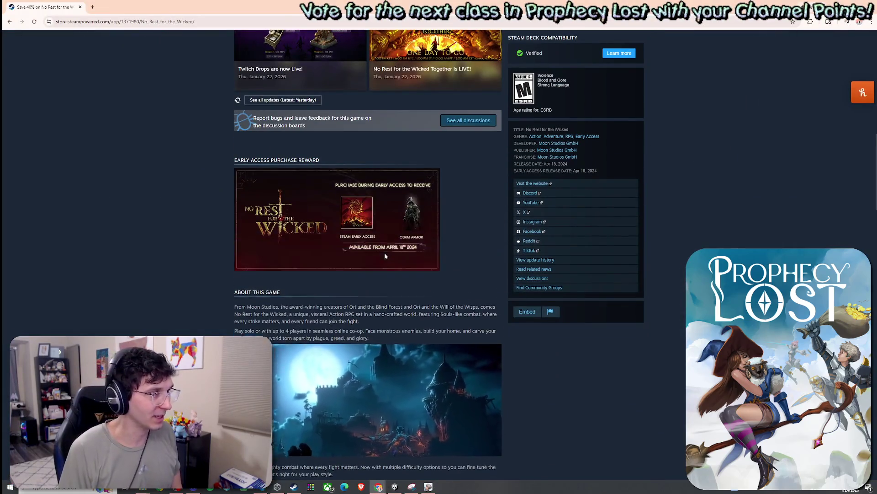
{"action": "scroll", "coordinate": [385, 252], "scroll_direction": "down", "scroll_amount": 4}
{"action": "left_click_drag", "start_coordinate": [296, 232], "coordinate": [355, 243]}
{"action": "left_click", "coordinate": [354, 242]}
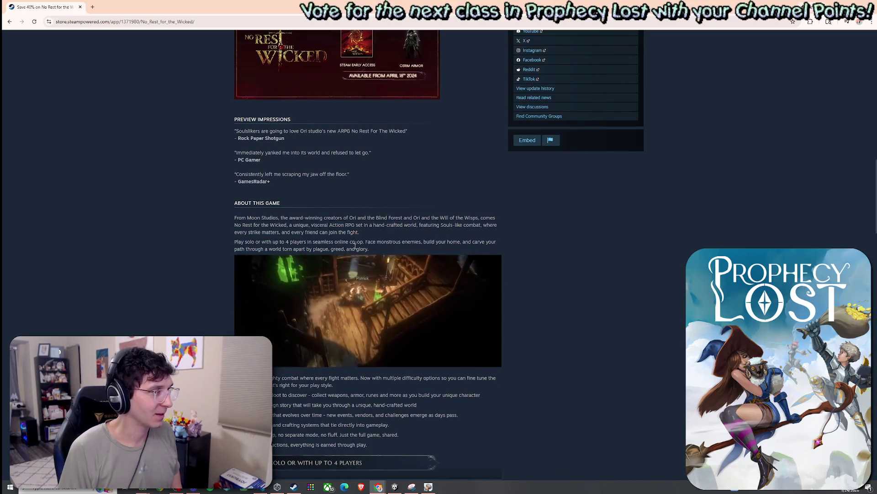
{"action": "scroll", "coordinate": [382, 243], "scroll_direction": "down", "scroll_amount": 4}
{"action": "scroll", "coordinate": [382, 243], "scroll_direction": "down", "scroll_amount": 8}
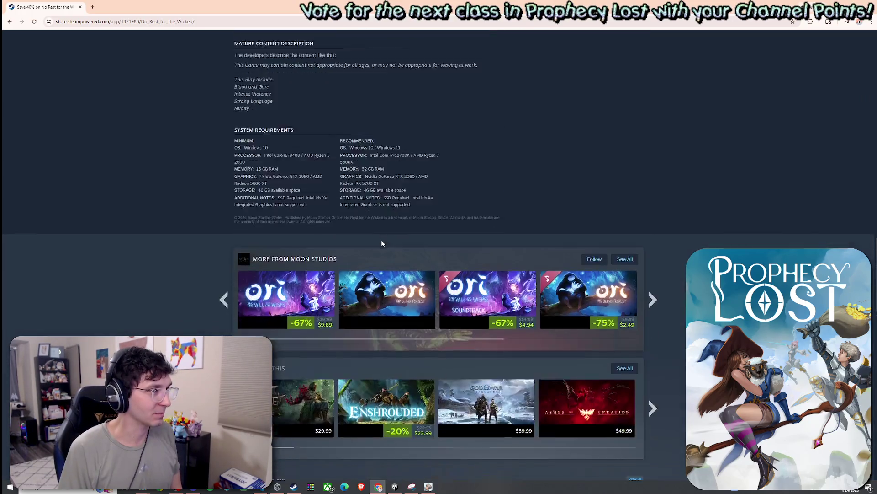
{"action": "left_click", "coordinate": [652, 250]}
{"action": "left_click", "coordinate": [652, 251]}
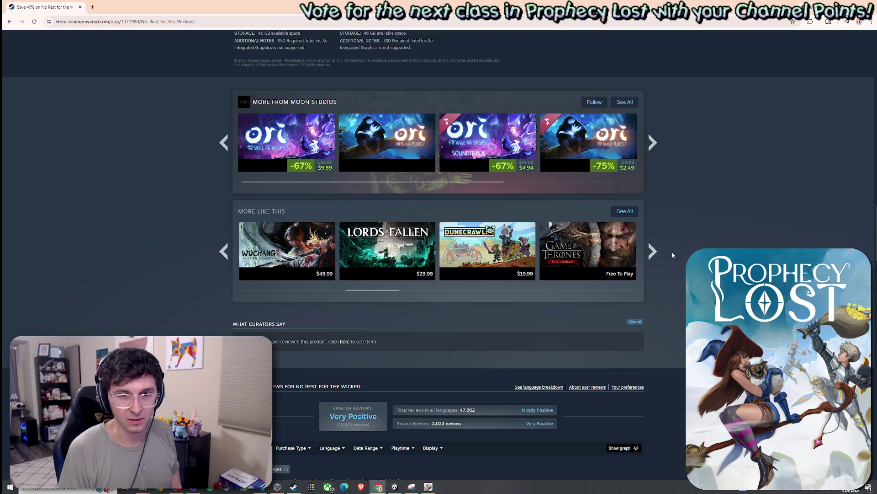
{"action": "key", "text": "Home"}
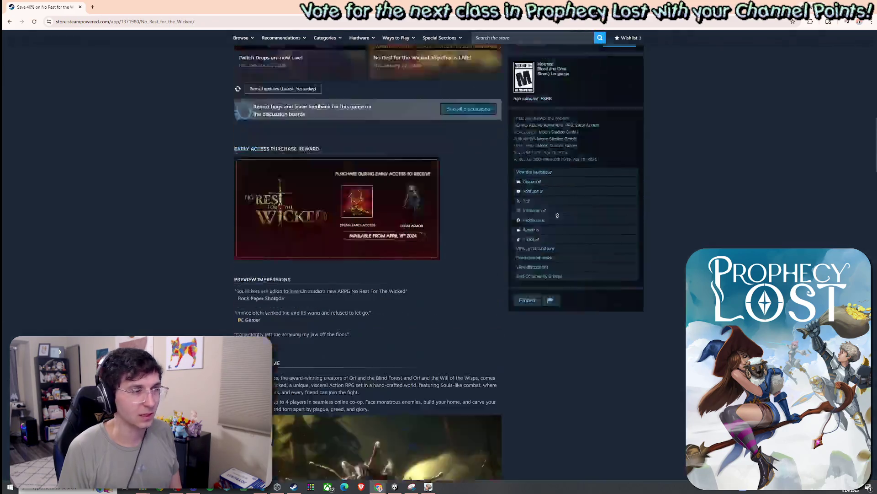
- View the fiery, tavern and armored-warrior screenshots, the last one full screen
{"action": "left_click", "coordinate": [417, 279]}
{"action": "left_click", "coordinate": [422, 286]}
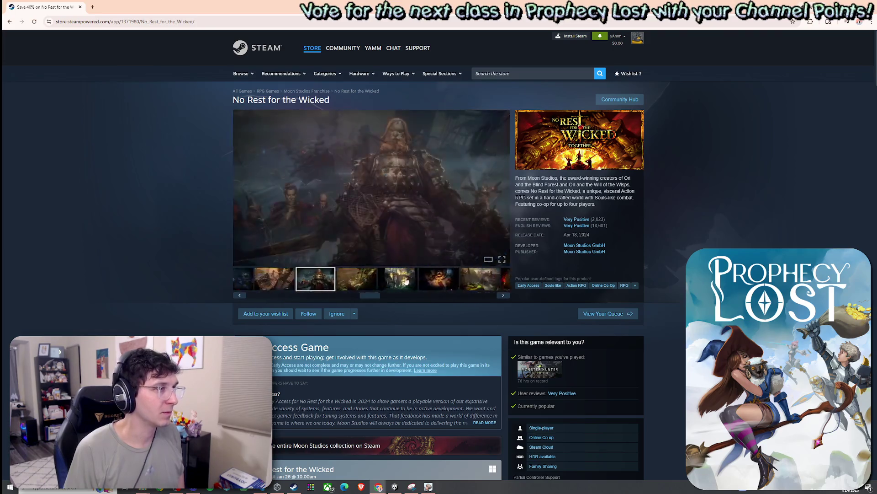
{"action": "left_click", "coordinate": [364, 282]}
{"action": "left_click", "coordinate": [270, 281]}
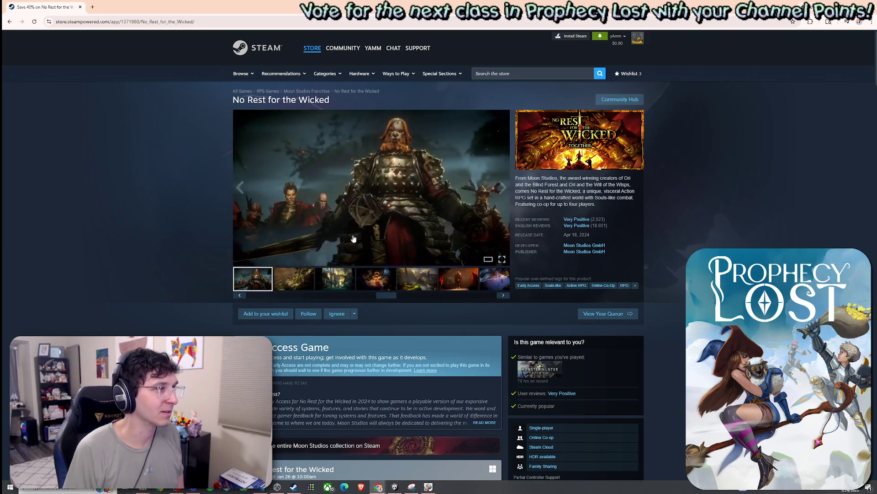
{"action": "left_click", "coordinate": [502, 260]}
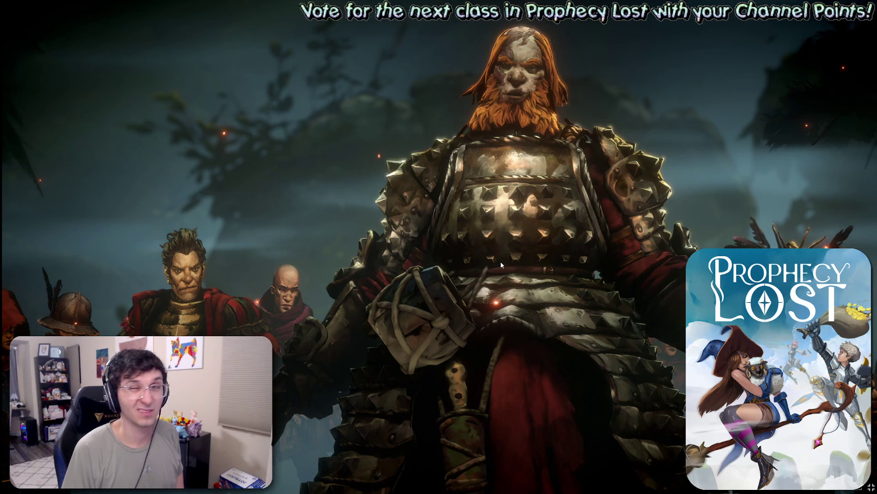
{"action": "key", "text": "Escape"}
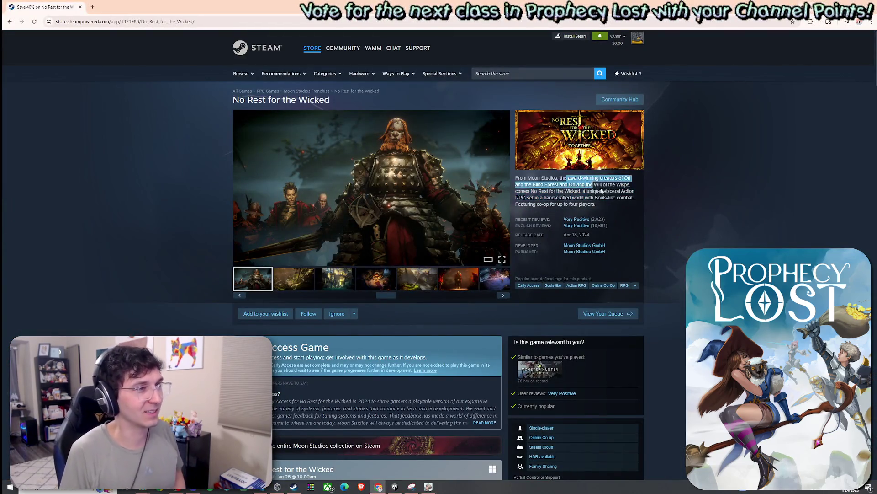
{"action": "triple_click", "coordinate": [542, 182]}
{"action": "left_click", "coordinate": [542, 184]}
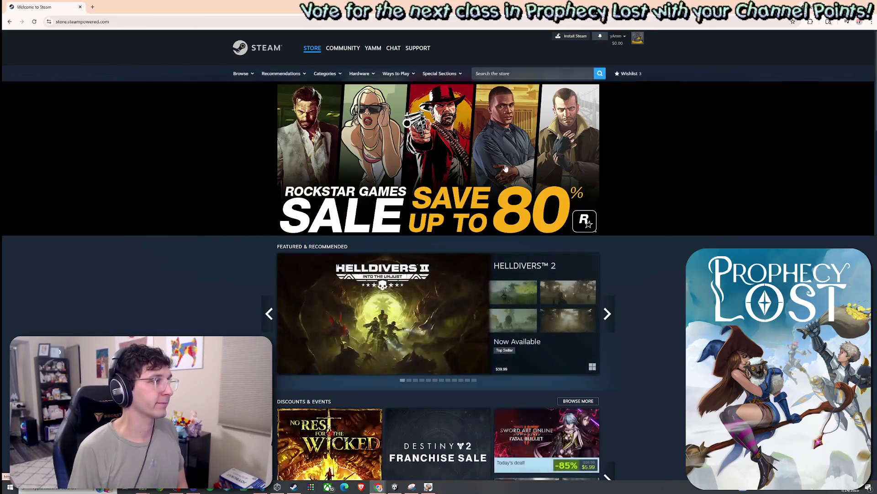
- Cycle the featured carousel past Lost Ark and Helldivers 2 to The Division 2
{"action": "scroll", "coordinate": [637, 216], "scroll_direction": "down", "scroll_amount": 3}
{"action": "left_click", "coordinate": [606, 157]}
{"action": "left_click", "coordinate": [606, 156]}
{"action": "left_click", "coordinate": [605, 157]}
{"action": "left_click", "coordinate": [606, 157]}
{"action": "left_click", "coordinate": [606, 157]}
{"action": "left_click", "coordinate": [606, 157]}
{"action": "left_click", "coordinate": [606, 157]}
{"action": "left_click", "coordinate": [606, 157]}
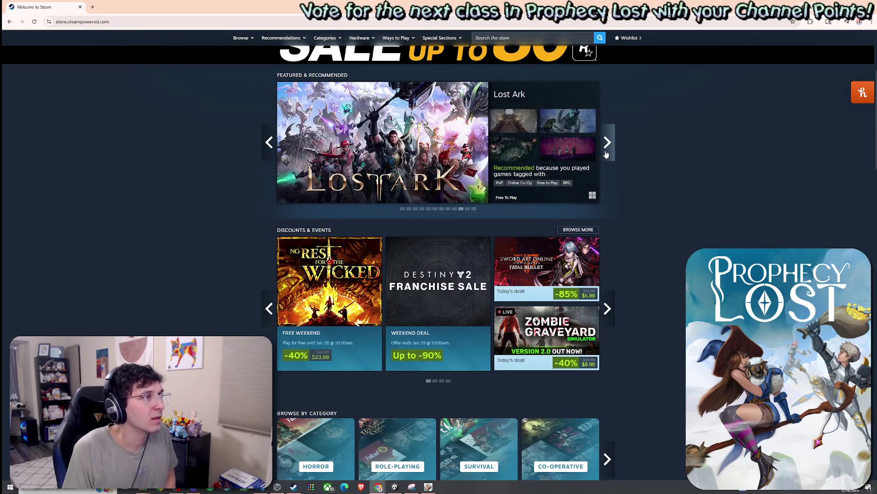
{"action": "left_click", "coordinate": [606, 157]}
{"action": "left_click", "coordinate": [606, 156]}
{"action": "left_click", "coordinate": [606, 154]}
{"action": "left_click", "coordinate": [606, 154]}
{"action": "left_click", "coordinate": [606, 155]}
{"action": "left_click", "coordinate": [606, 155]}
- Scroll down the front page, switch the game list to Top Sellers, and scroll back up
{"action": "scroll", "coordinate": [647, 195], "scroll_direction": "down", "scroll_amount": 3}
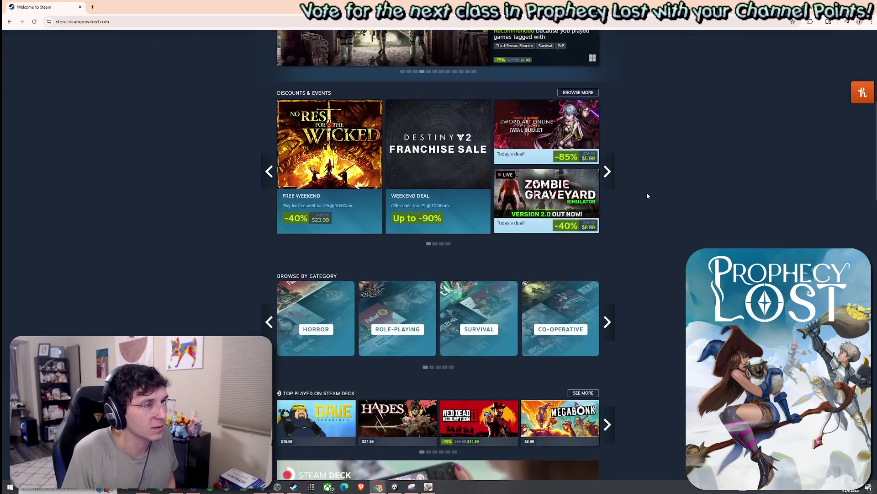
{"action": "scroll", "coordinate": [638, 191], "scroll_direction": "down", "scroll_amount": 5}
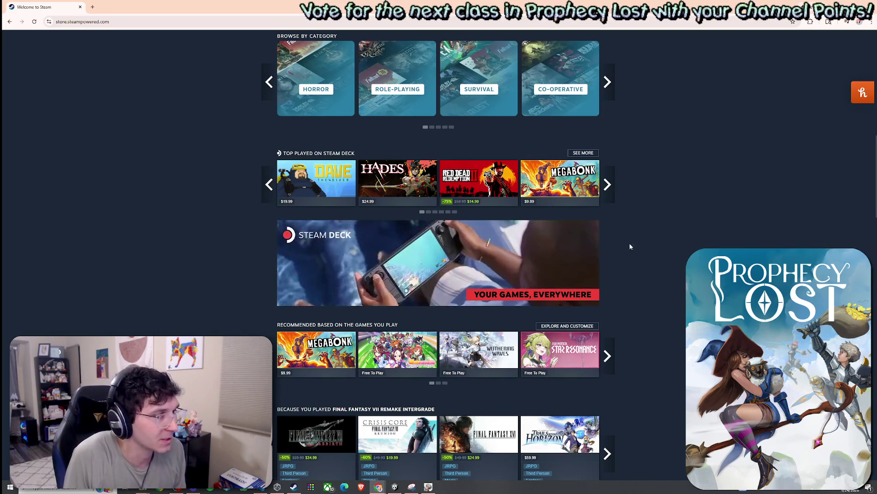
{"action": "scroll", "coordinate": [628, 307], "scroll_direction": "down", "scroll_amount": 5}
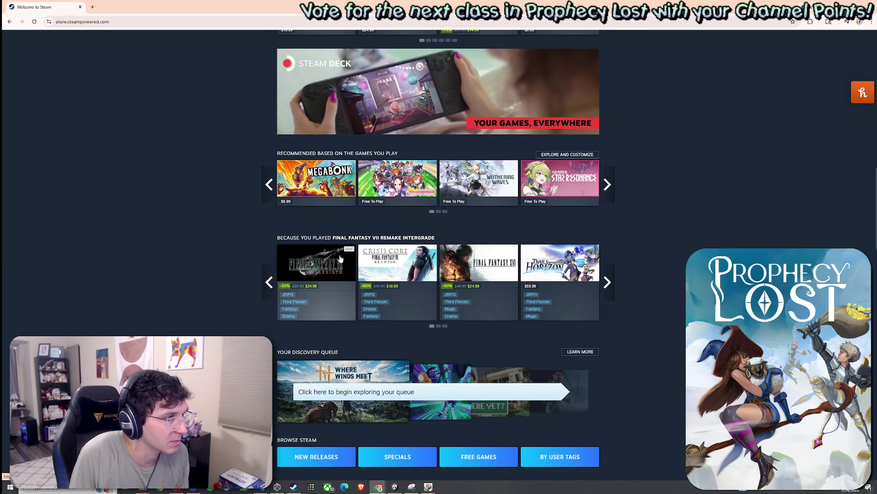
{"action": "scroll", "coordinate": [622, 274], "scroll_direction": "down", "scroll_amount": 3}
{"action": "scroll", "coordinate": [490, 266], "scroll_direction": "down", "scroll_amount": 8}
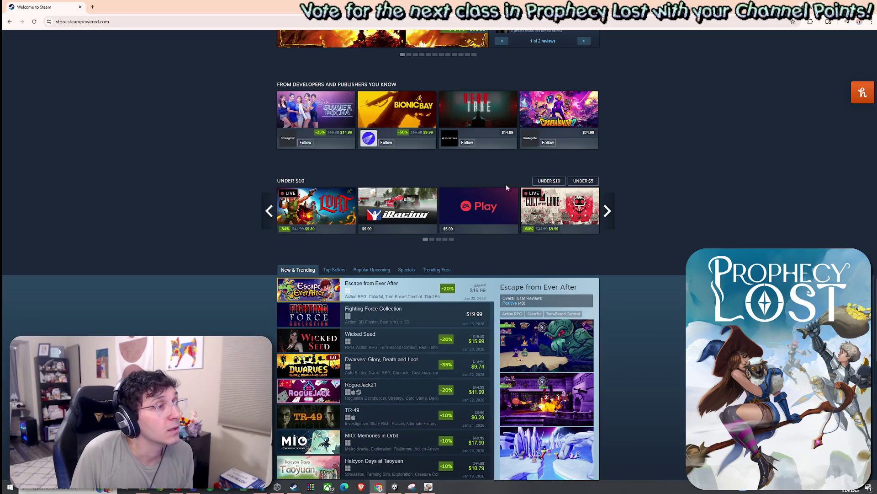
{"action": "scroll", "coordinate": [325, 260], "scroll_direction": "down", "scroll_amount": 1}
{"action": "mouse_move", "coordinate": [318, 150]}
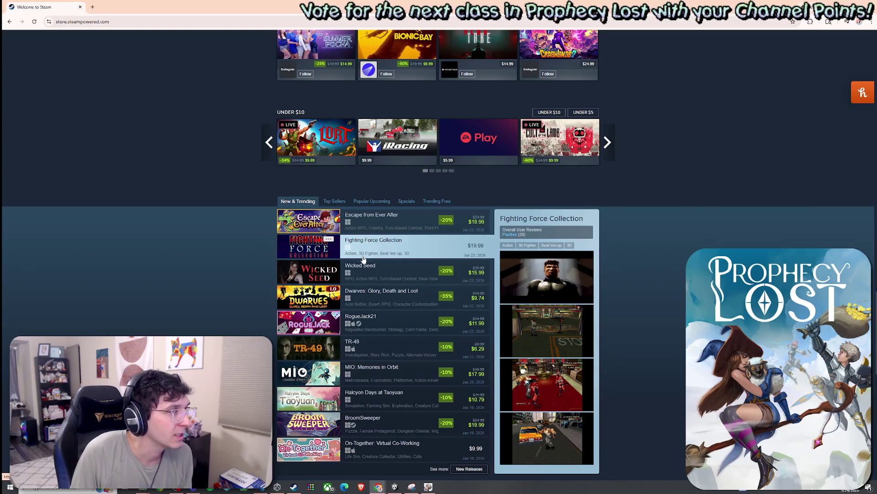
{"action": "scroll", "coordinate": [361, 238], "scroll_direction": "down", "scroll_amount": 2}
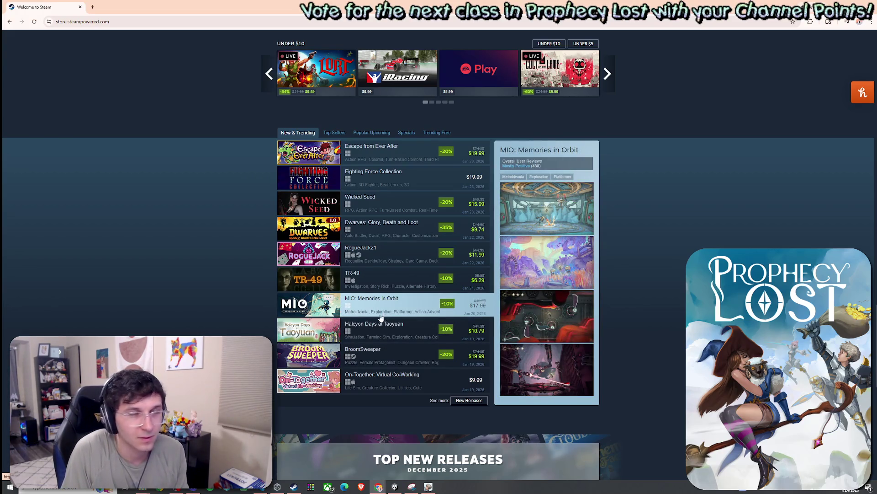
{"action": "scroll", "coordinate": [385, 275], "scroll_direction": "up", "scroll_amount": 8}
{"action": "scroll", "coordinate": [385, 276], "scroll_direction": "down", "scroll_amount": 1}
{"action": "scroll", "coordinate": [385, 279], "scroll_direction": "up", "scroll_amount": 15}
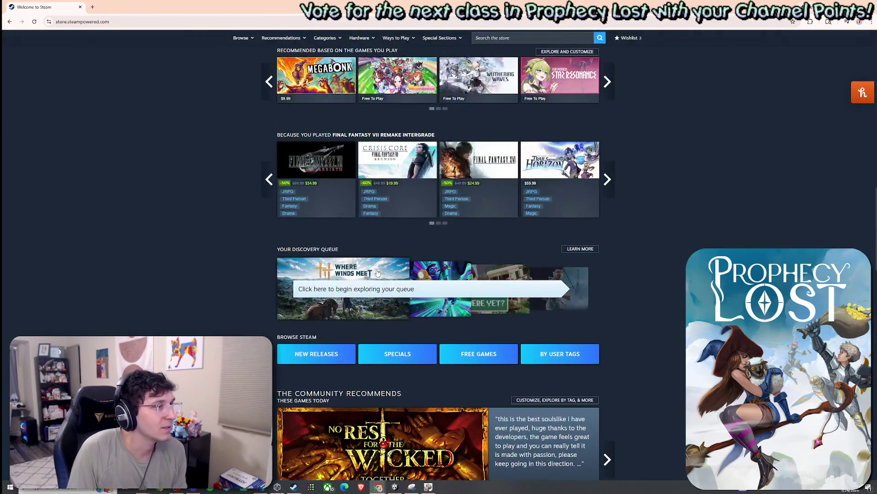
{"action": "scroll", "coordinate": [386, 280], "scroll_direction": "up", "scroll_amount": 7}
{"action": "scroll", "coordinate": [385, 279], "scroll_direction": "down", "scroll_amount": 14}
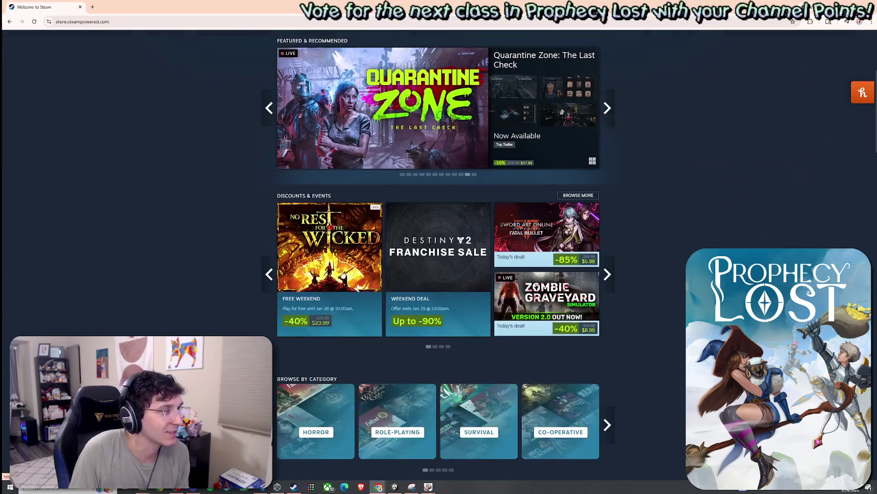
{"action": "scroll", "coordinate": [378, 291], "scroll_direction": "down", "scroll_amount": 7}
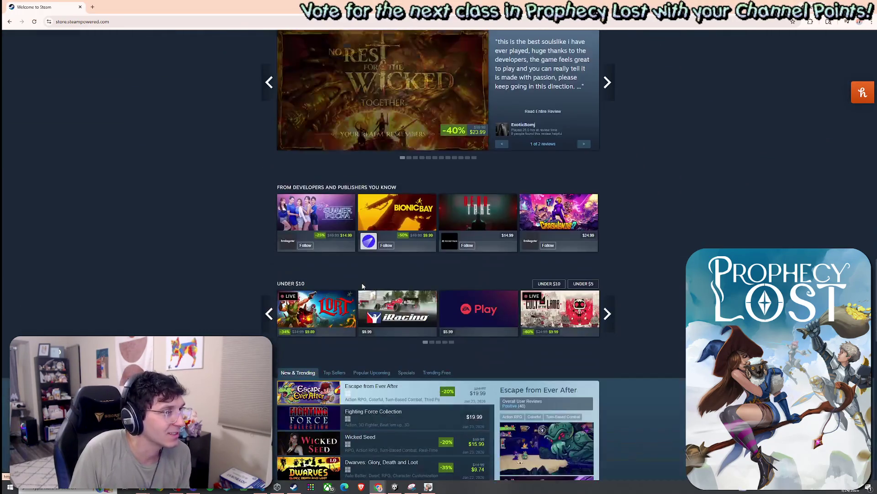
{"action": "scroll", "coordinate": [362, 277], "scroll_direction": "down", "scroll_amount": 2}
{"action": "scroll", "coordinate": [362, 275], "scroll_direction": "down", "scroll_amount": 2}
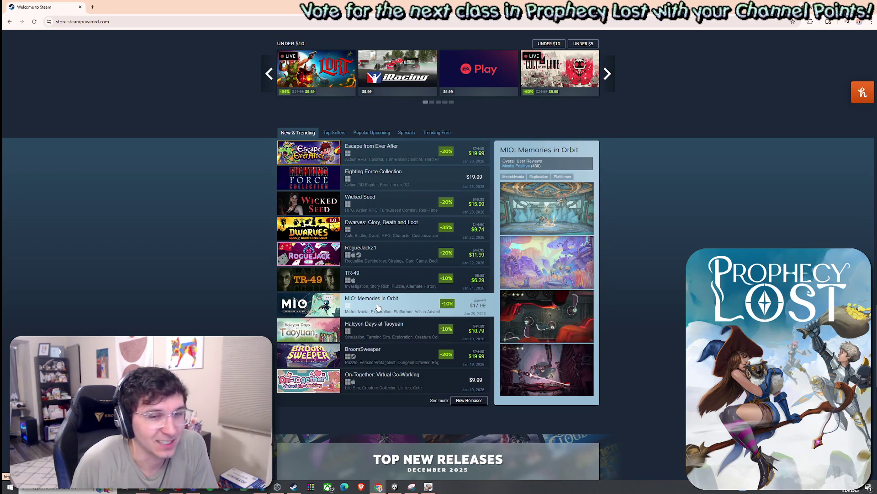
{"action": "left_click", "coordinate": [333, 133]}
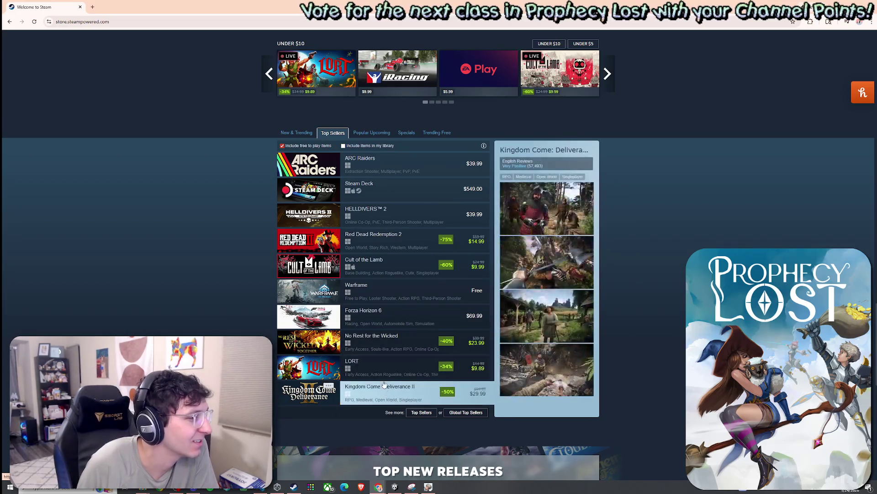
{"action": "scroll", "coordinate": [430, 152], "scroll_direction": "up", "scroll_amount": 15}
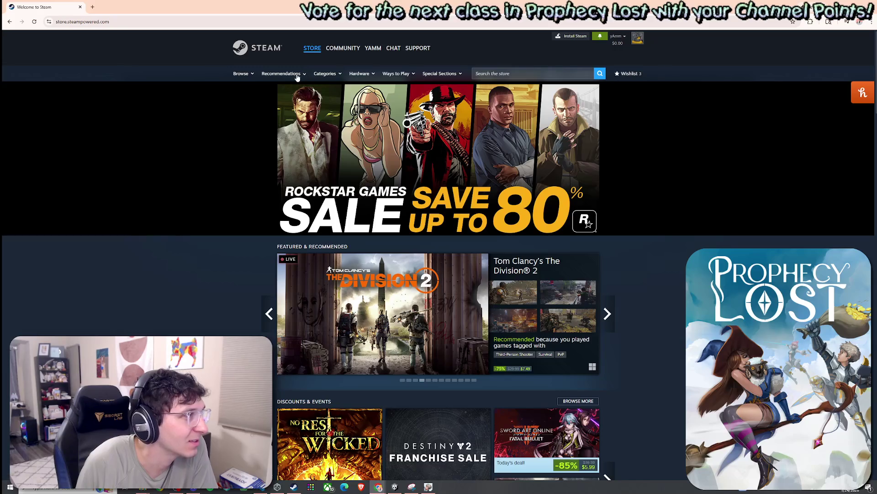
- Go to the Dating Sims category from the expanded Categories genre list
{"action": "mouse_move", "coordinate": [329, 78]}
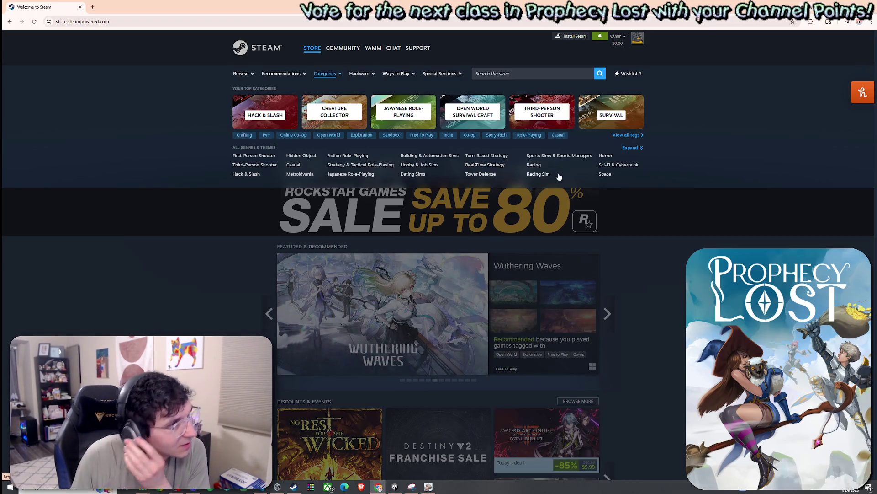
{"action": "left_click", "coordinate": [637, 150]}
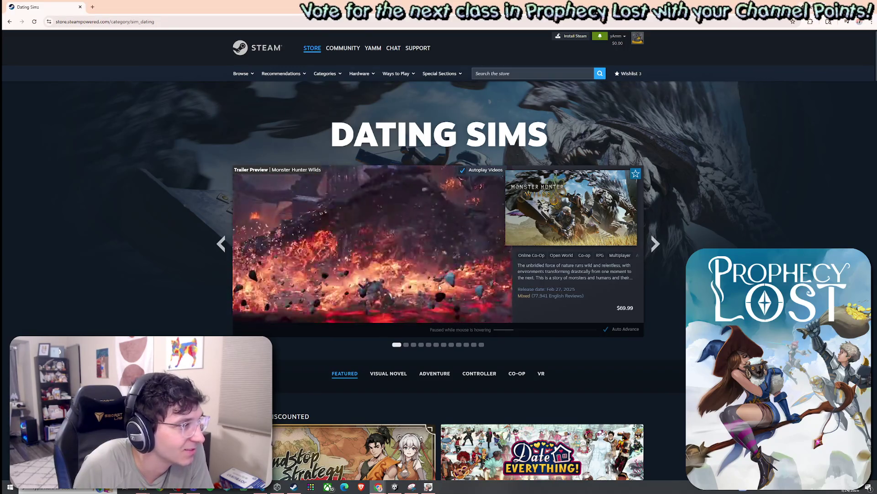
{"action": "left_click", "coordinate": [458, 267]}
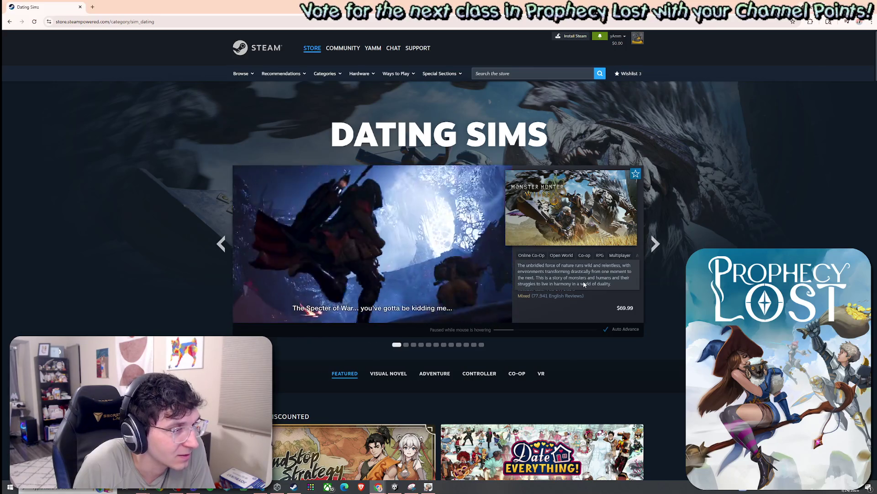
- Advance the featured carousel past Persona 3 Reload and ULTRAKILL to Re:ZERO, then open its store page
{"action": "left_click", "coordinate": [653, 246]}
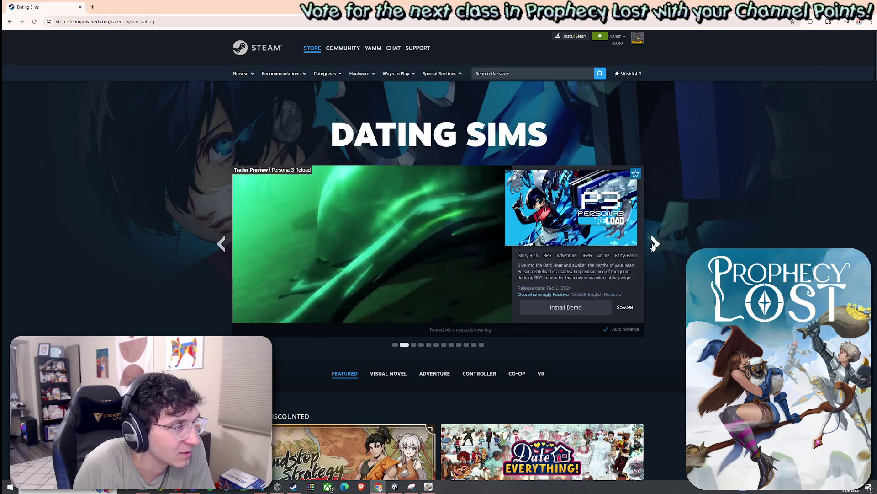
{"action": "left_click", "coordinate": [653, 245]}
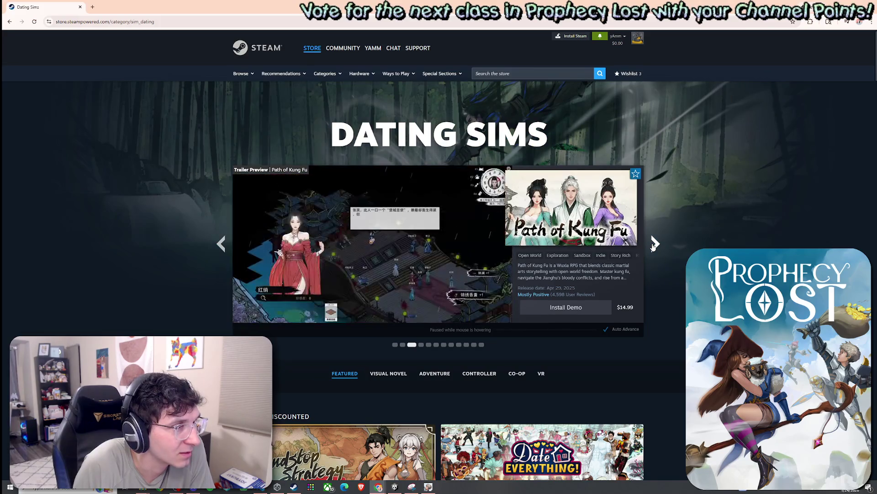
{"action": "left_click", "coordinate": [653, 246]}
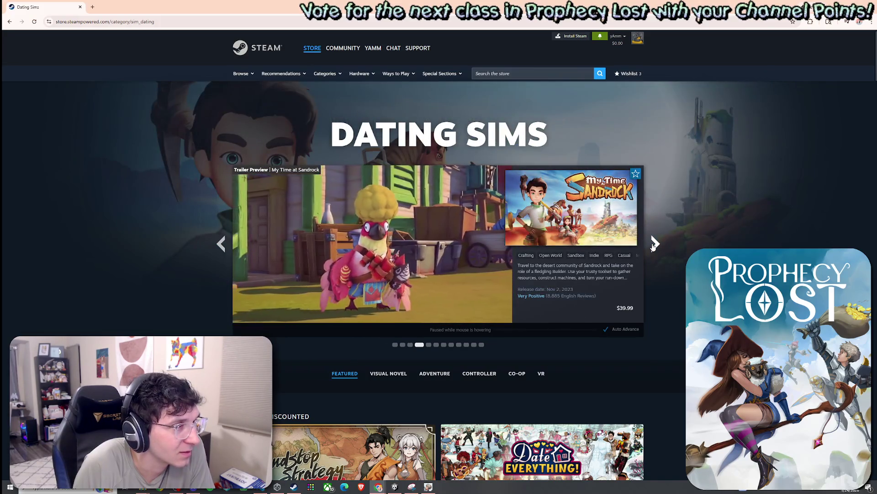
{"action": "left_click", "coordinate": [654, 245]}
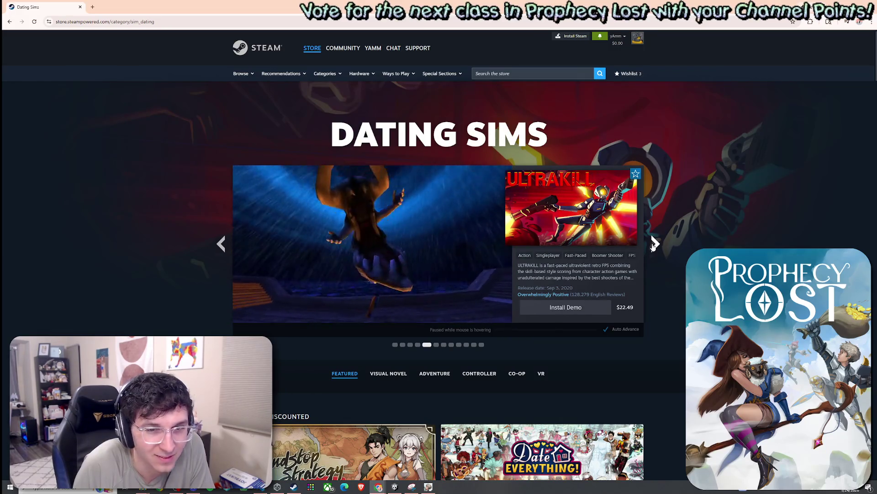
{"action": "left_click", "coordinate": [654, 246]}
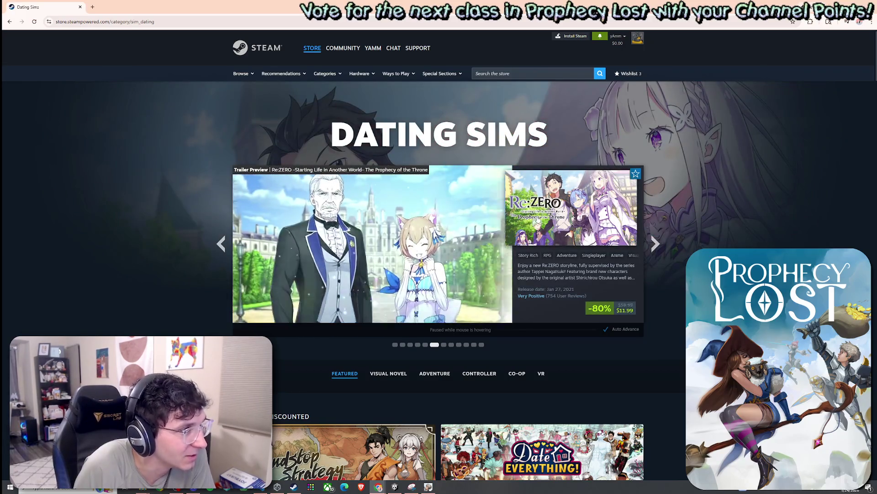
{"action": "left_click", "coordinate": [537, 220]}
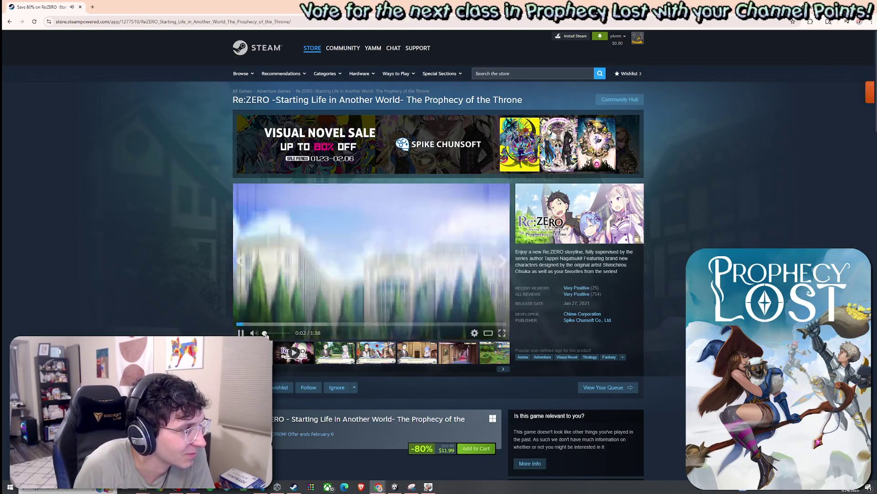
- Enlarge the Re:ZERO trailer in the Trailers & Screenshots viewer and resume its playback
{"action": "left_click", "coordinate": [501, 312]}
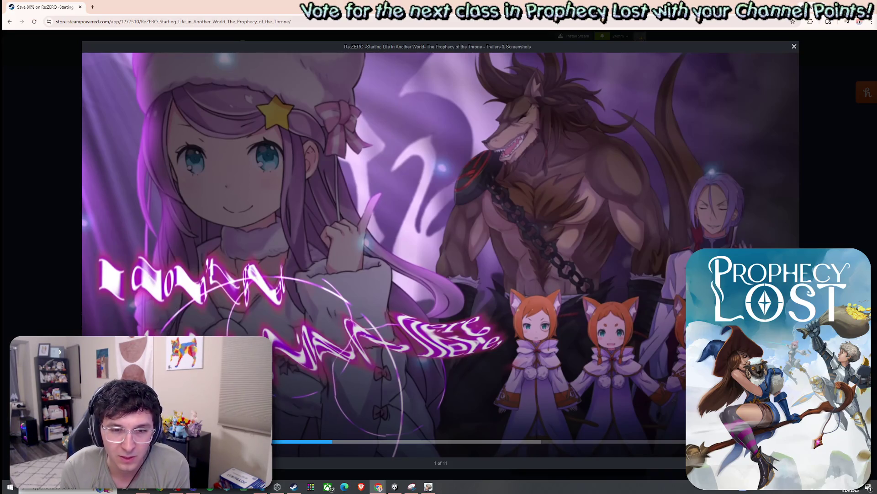
{"action": "left_click", "coordinate": [525, 295]}
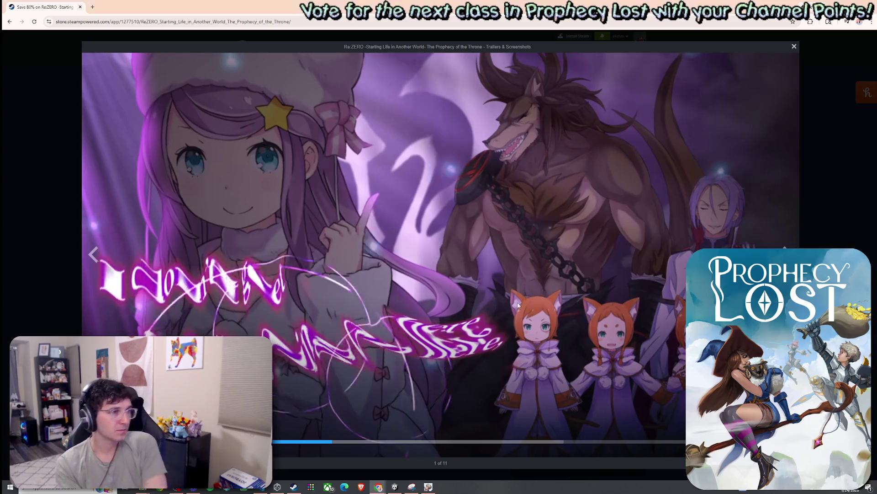